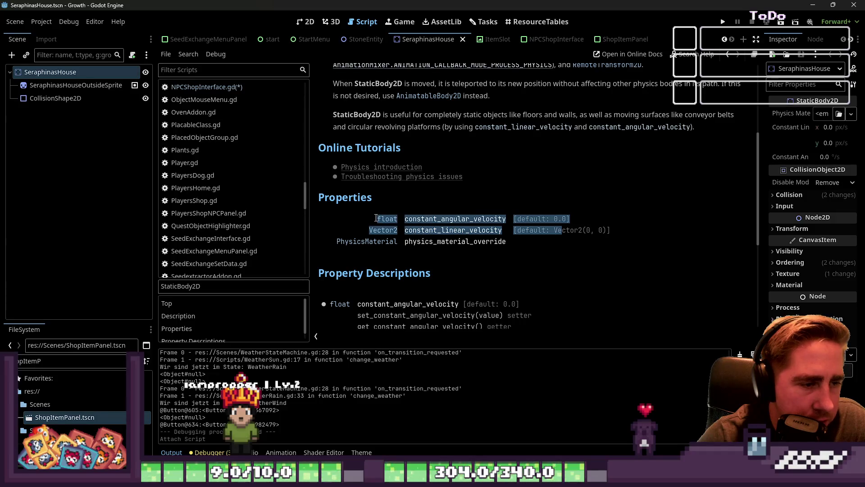
# Step: Widen the Inspector dock to show full property names and scroll the StaticBody2D docs
pyautogui.click(453, 250)
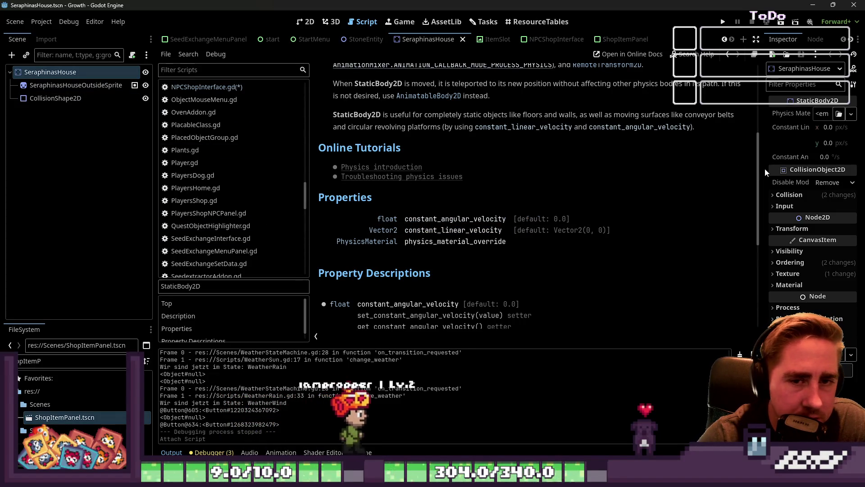
pyautogui.moveTo(762, 169); pyautogui.dragTo(675, 171)
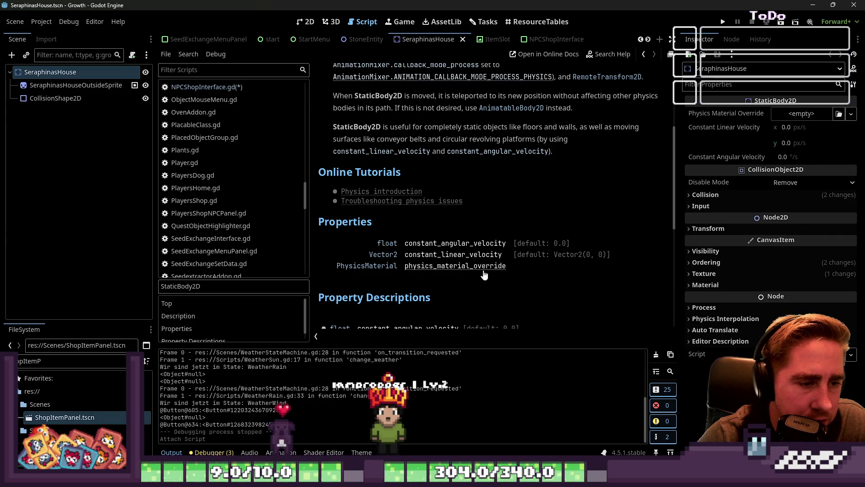
pyautogui.scroll(-3, 522, 265)
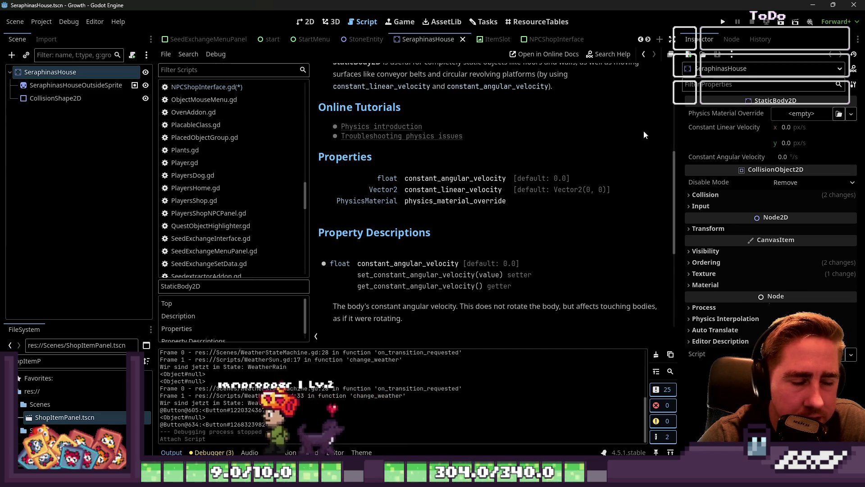
pyautogui.scroll(-2, 495, 180)
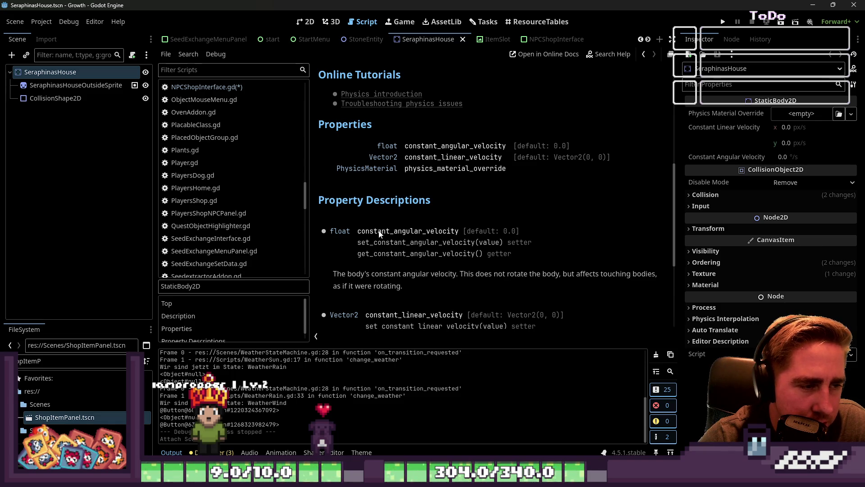
pyautogui.scroll(-2, 386, 243)
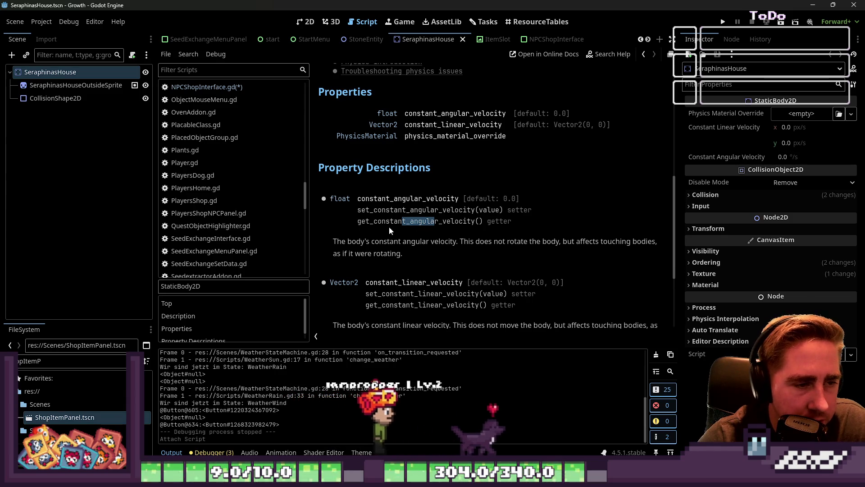
# Step: Read the angular velocity description in the StaticBody2D reference, then open the NPC script
pyautogui.click(767, 142)
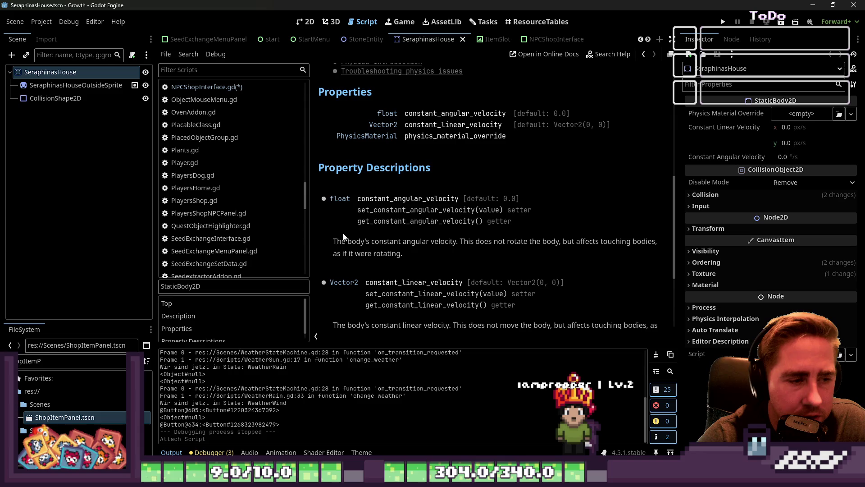
pyautogui.moveTo(342, 244)
pyautogui.mouseDown()
pyautogui.moveTo(451, 247)
pyautogui.moveTo(338, 242)
pyautogui.moveTo(407, 243)
pyautogui.mouseUp()
pyautogui.click(451, 250)
pyautogui.click(331, 244)
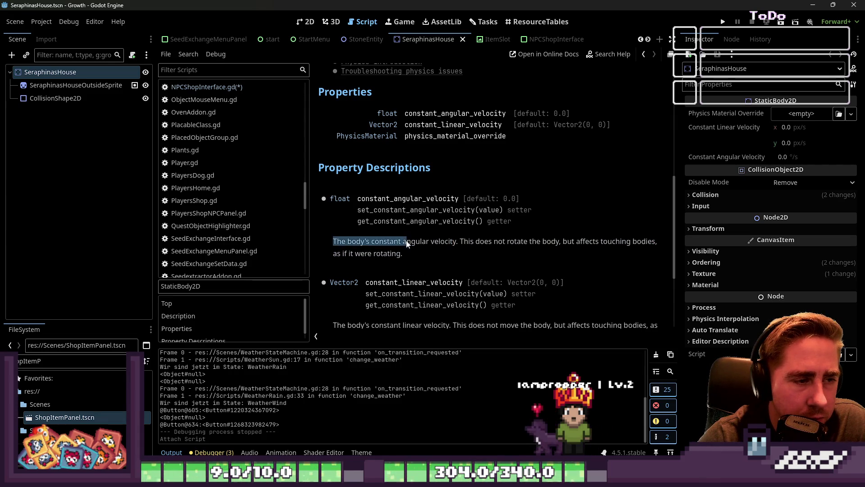
pyautogui.scroll(-4, 423, 241)
pyautogui.scroll(5, 438, 239)
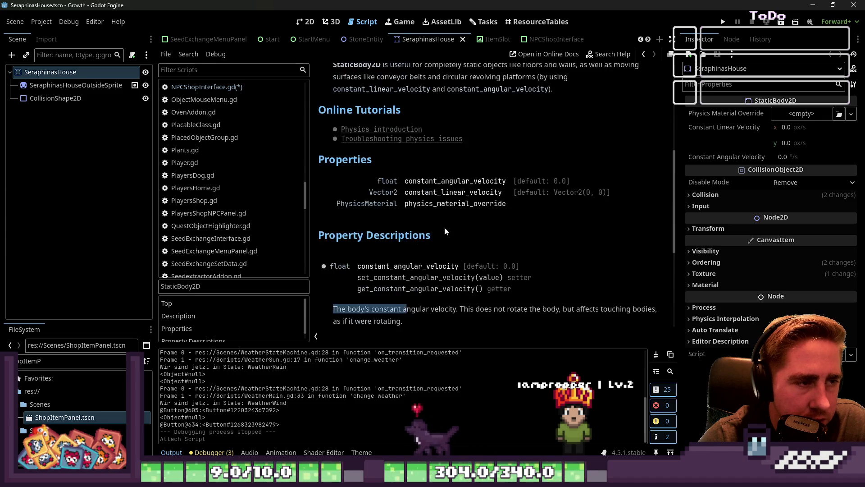
pyautogui.scroll(1, 445, 226)
pyautogui.scroll(-1, 445, 226)
pyautogui.scroll(-2, 445, 226)
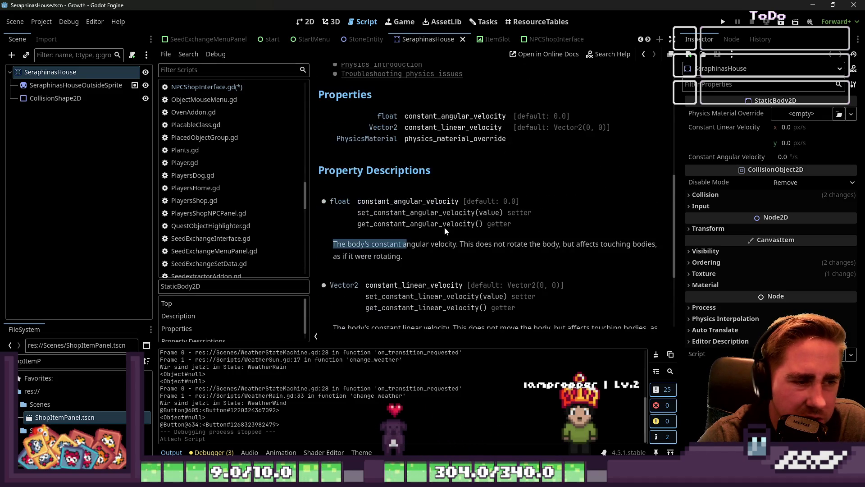
pyautogui.scroll(3, 242, 169)
pyautogui.scroll(3, 242, 169)
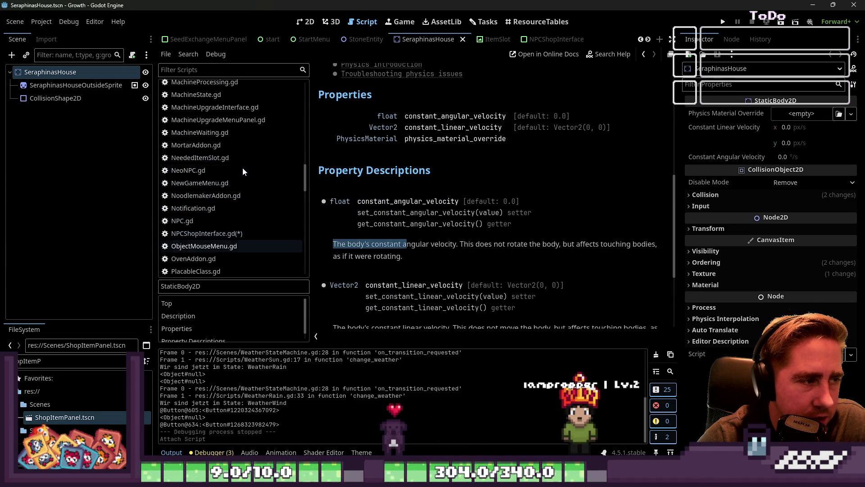
pyautogui.click(205, 218)
# Step: Browse the NewGameMenu, PlacableClass, Plants, Player and PlayersHome scripts
pyautogui.click(207, 184)
pyautogui.click(198, 271)
pyautogui.click(189, 296)
pyautogui.scroll(-2, 444, 234)
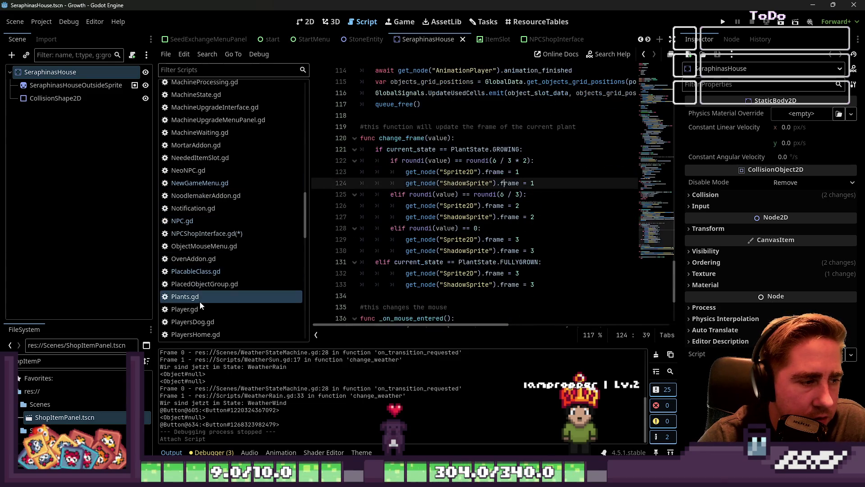
pyautogui.click(198, 309)
pyautogui.click(201, 334)
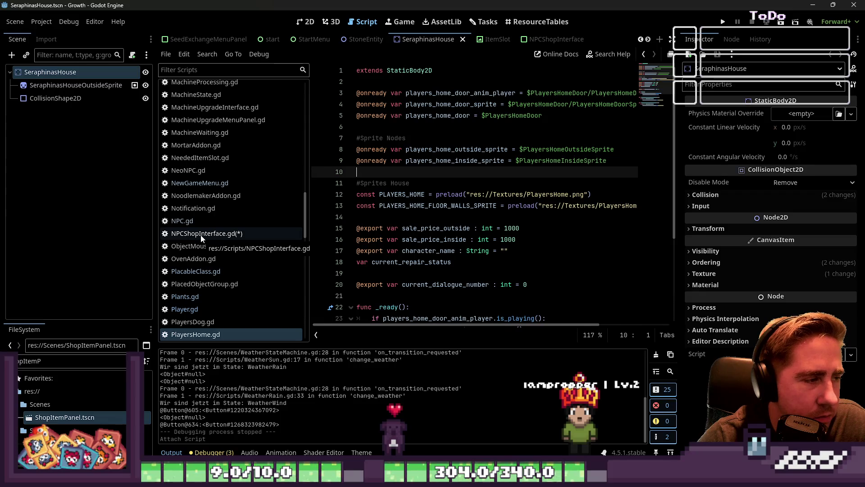
# Step: Search the help for Area2D and open its class reference
pyautogui.click(619, 52)
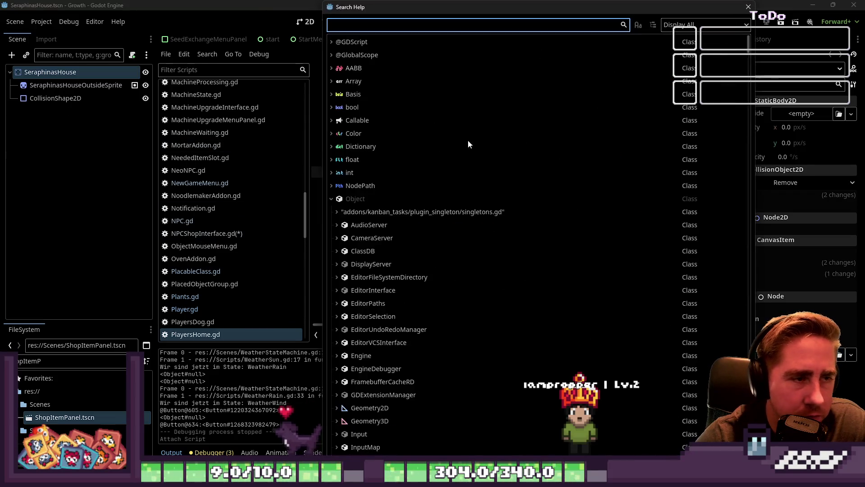
pyautogui.write('Area2D')
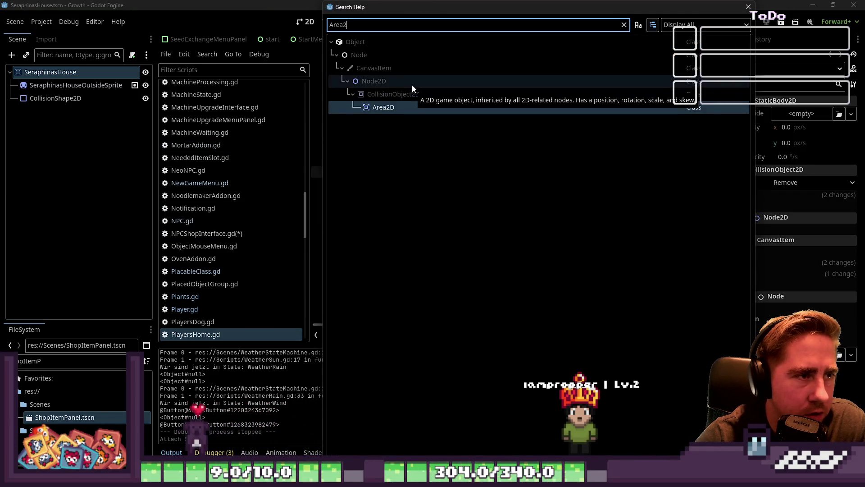
pyautogui.doubleClick(386, 105)
pyautogui.scroll(-5, 446, 168)
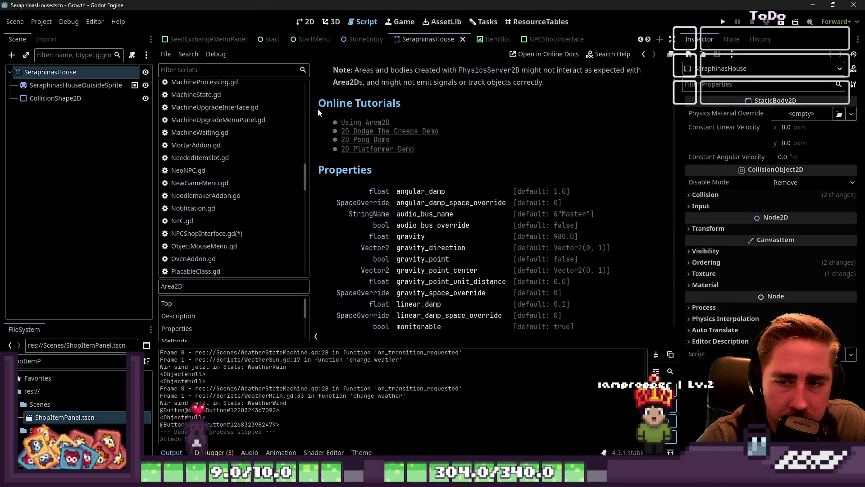
pyautogui.scroll(-2, 383, 147)
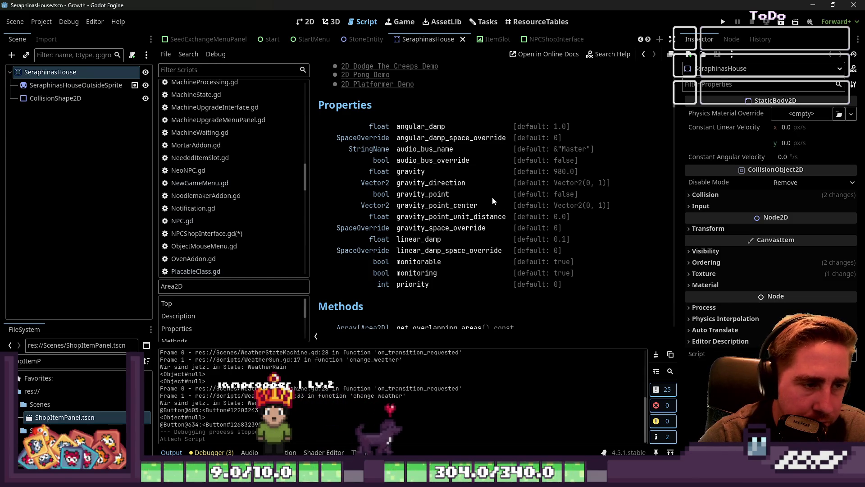
pyautogui.click(422, 190)
pyautogui.scroll(1, 355, 123)
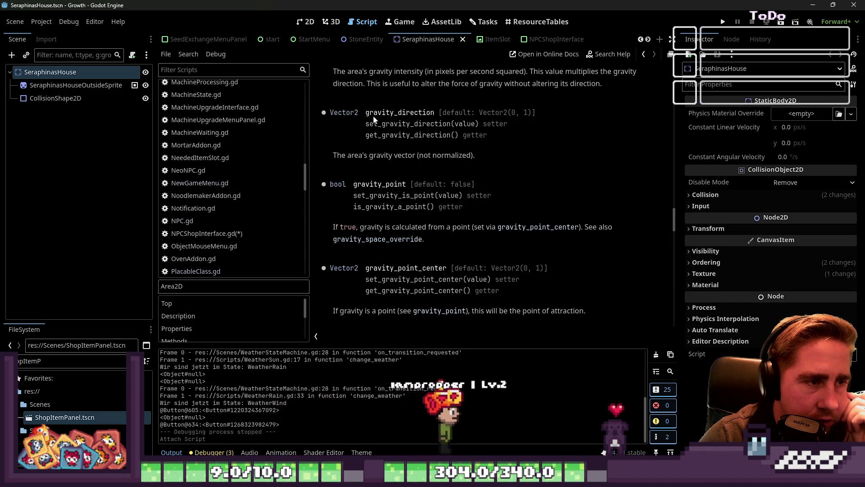
pyautogui.moveTo(366, 135)
pyautogui.mouseDown()
pyautogui.moveTo(486, 136)
pyautogui.moveTo(458, 135)
pyautogui.mouseUp()
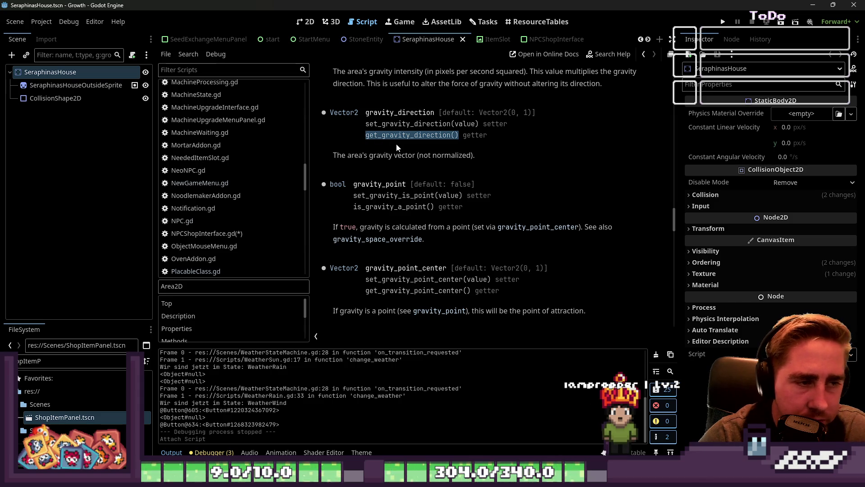
pyautogui.scroll(3, 397, 145)
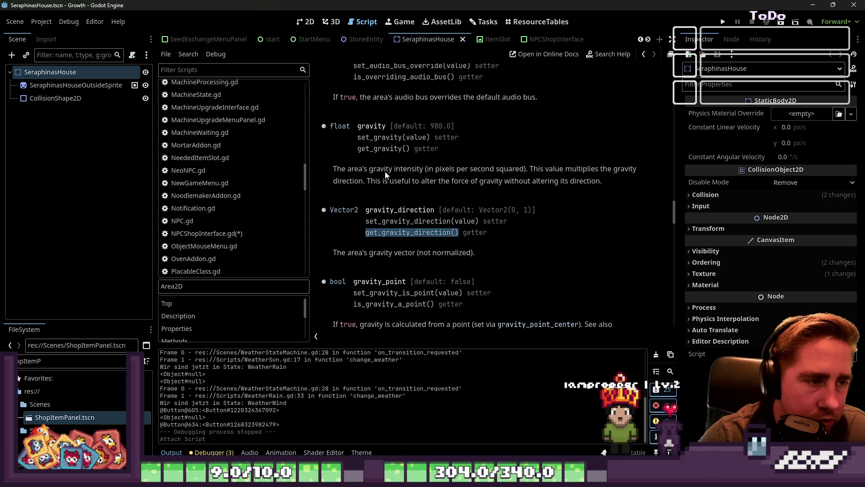
pyautogui.scroll(15, 369, 151)
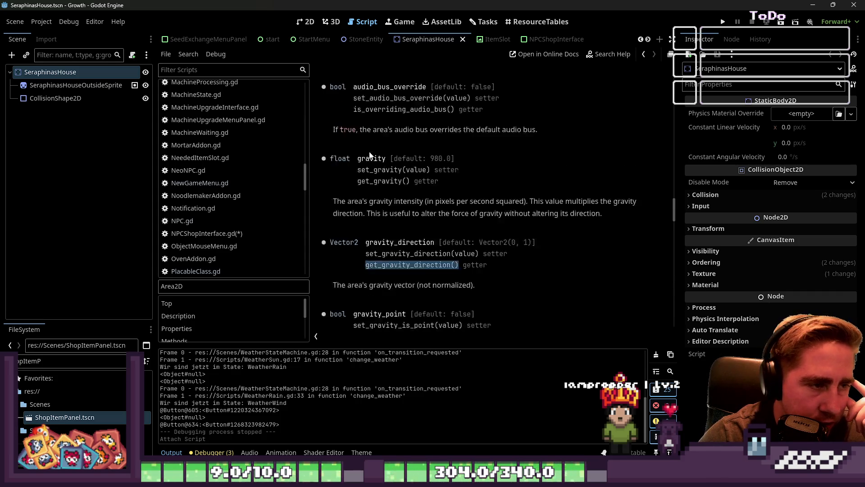
pyautogui.scroll(15, 369, 151)
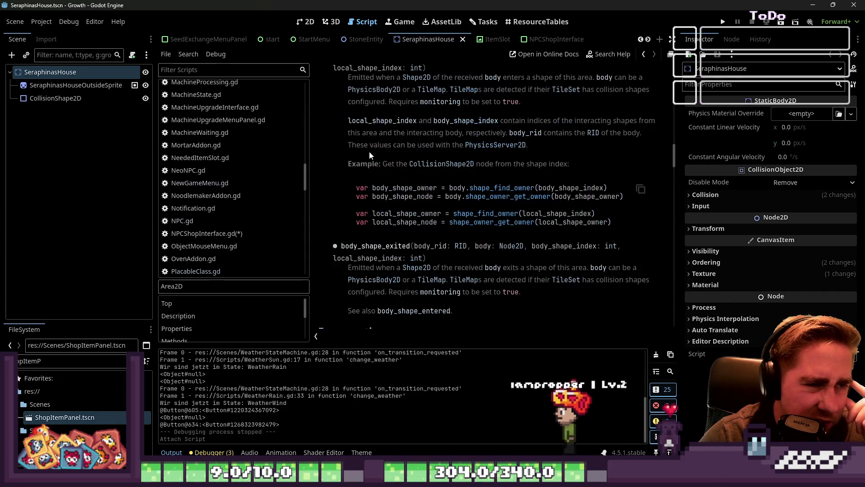
pyautogui.scroll(5, 378, 146)
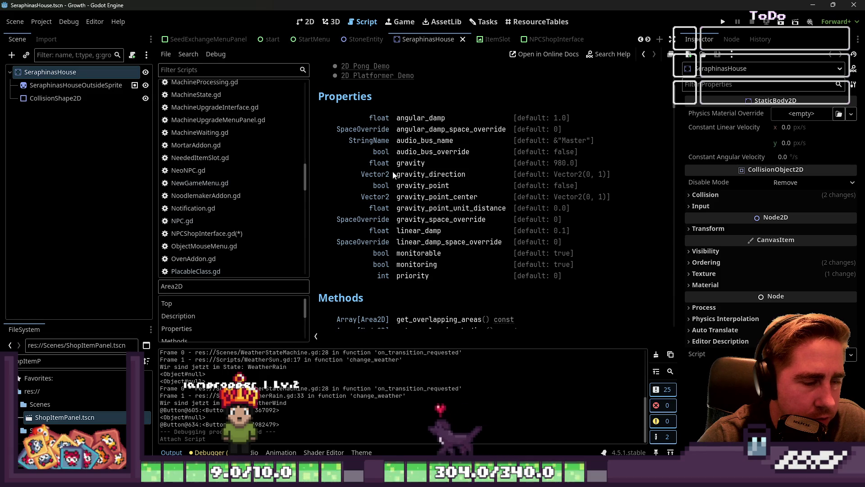
pyautogui.scroll(-3, 391, 180)
pyautogui.scroll(-3, 391, 180)
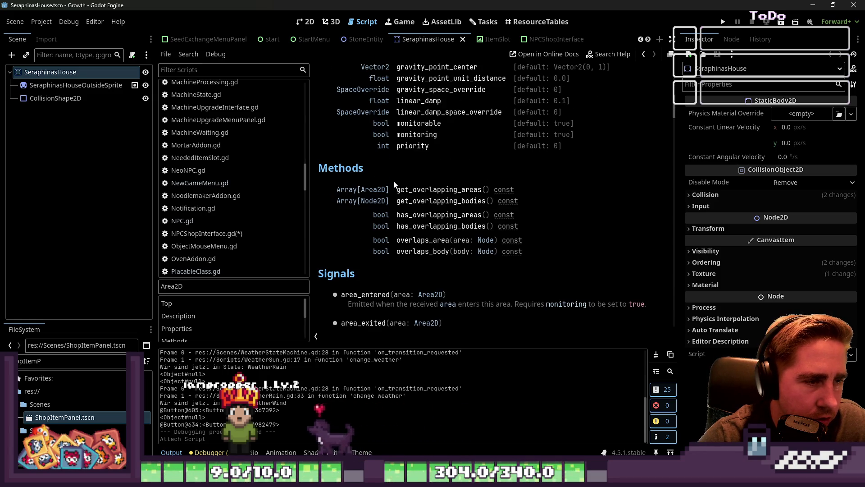
pyautogui.scroll(2, 392, 180)
pyautogui.scroll(3, 394, 180)
pyautogui.scroll(-4, 404, 184)
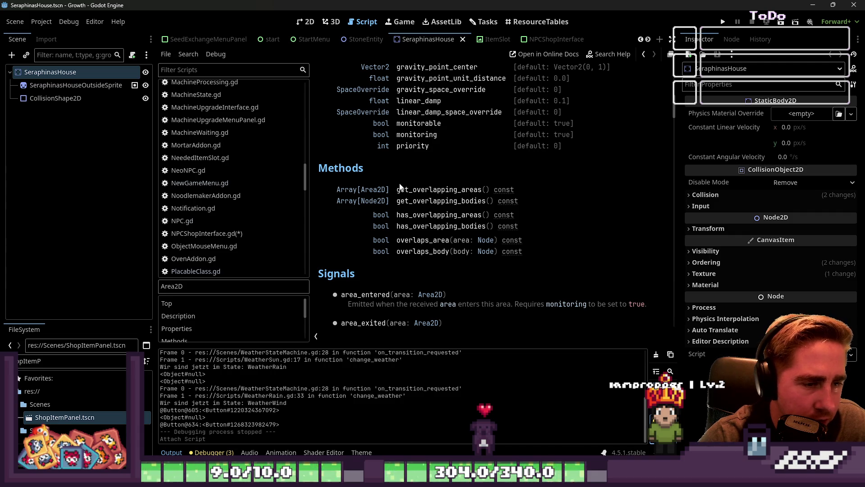
pyautogui.scroll(-2, 396, 227)
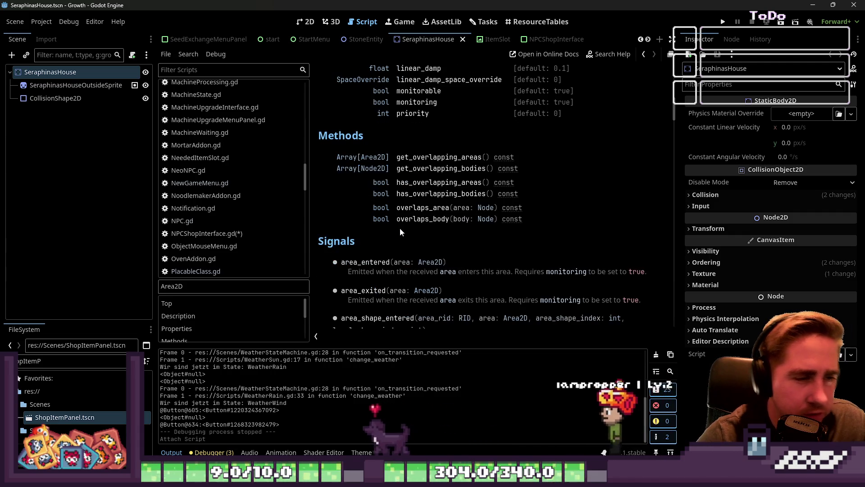
pyautogui.scroll(-2, 396, 236)
pyautogui.scroll(-2, 387, 212)
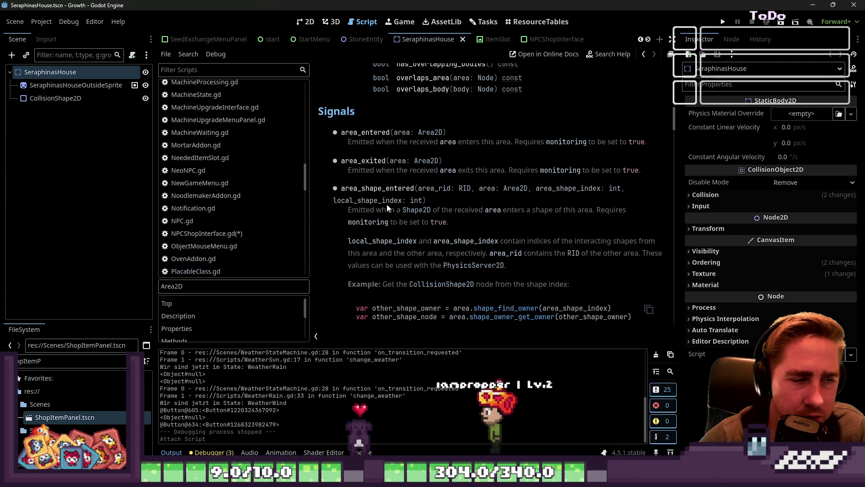
# Step: Check the History and Signal docks, then read the get_overlapping_bodies method description
pyautogui.click(760, 40)
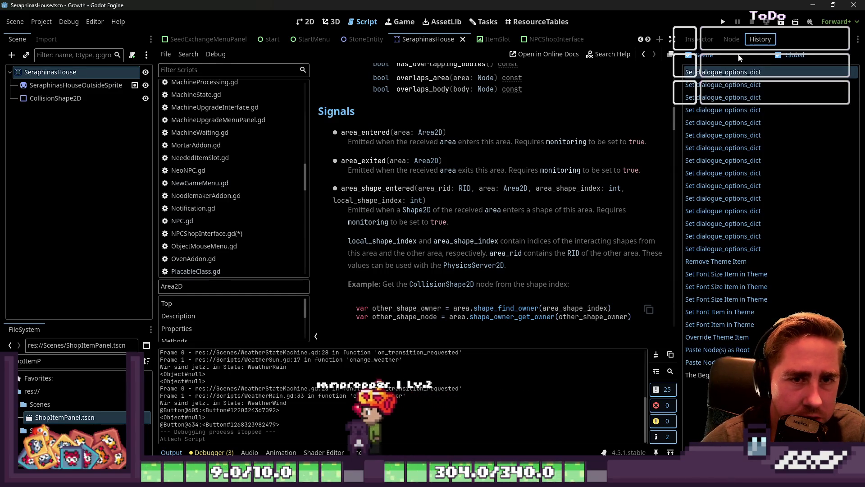
pyautogui.click(731, 39)
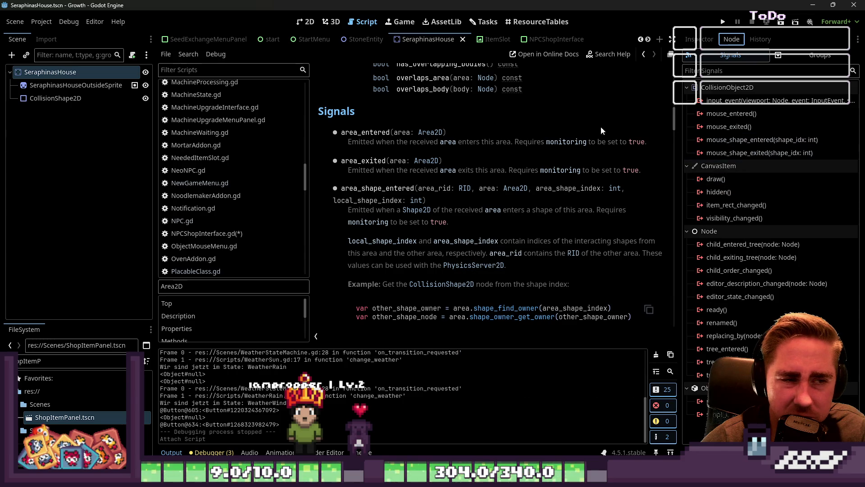
pyautogui.scroll(3, 474, 148)
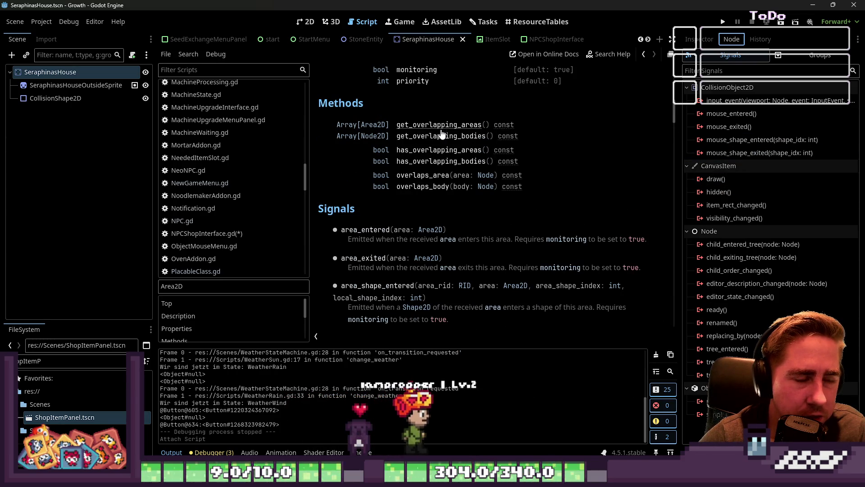
pyautogui.scroll(1, 442, 134)
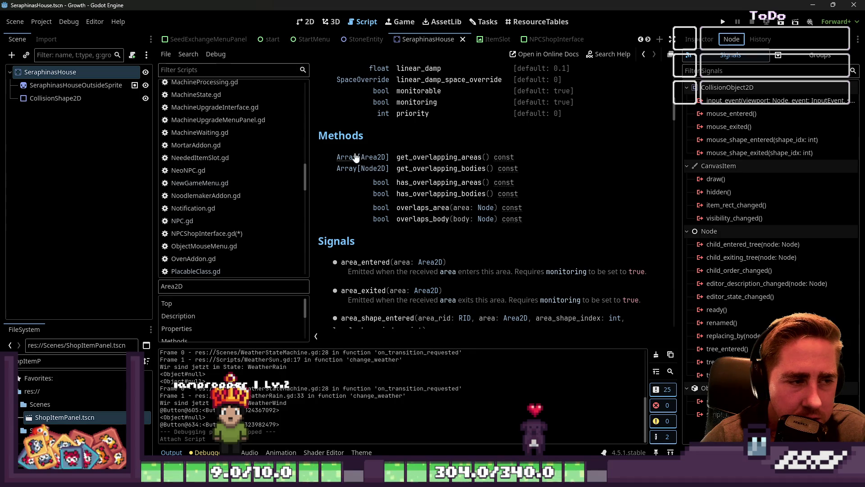
pyautogui.click(473, 170)
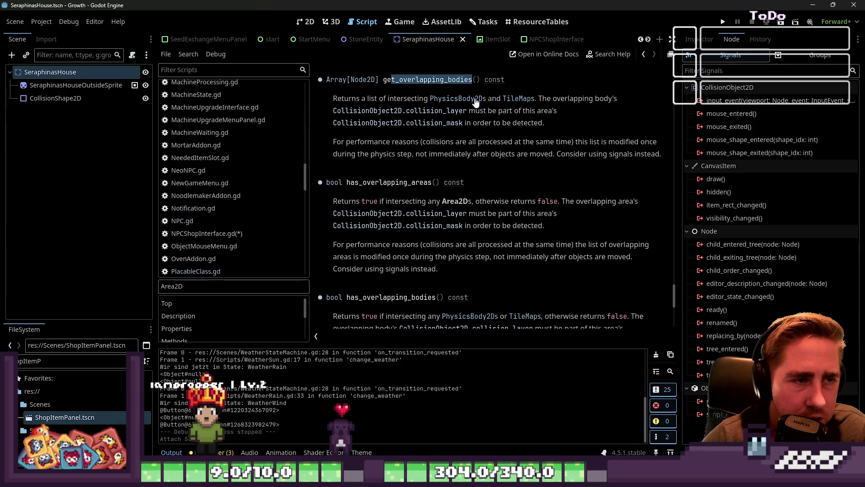
pyautogui.scroll(1, 475, 104)
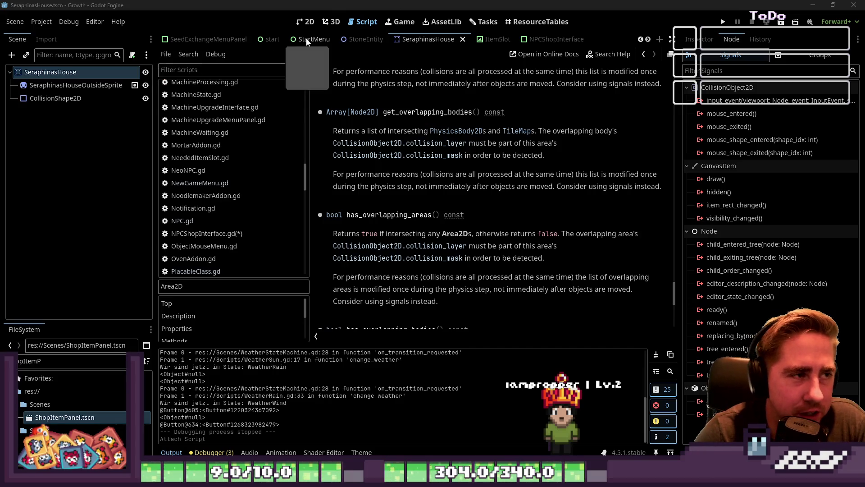
pyautogui.click(307, 21)
# Step: Box-select objects in the SeraphinasHouse scene in the 2D view
pyautogui.scroll(-5, 646, 229)
pyautogui.moveTo(392, 146); pyautogui.dragTo(633, 304)
pyautogui.moveTo(590, 323)
pyautogui.mouseDown()
pyautogui.moveTo(356, 199)
pyautogui.moveTo(579, 314)
pyautogui.moveTo(519, 307)
pyautogui.moveTo(539, 304)
pyautogui.moveTo(392, 188)
pyautogui.mouseUp()
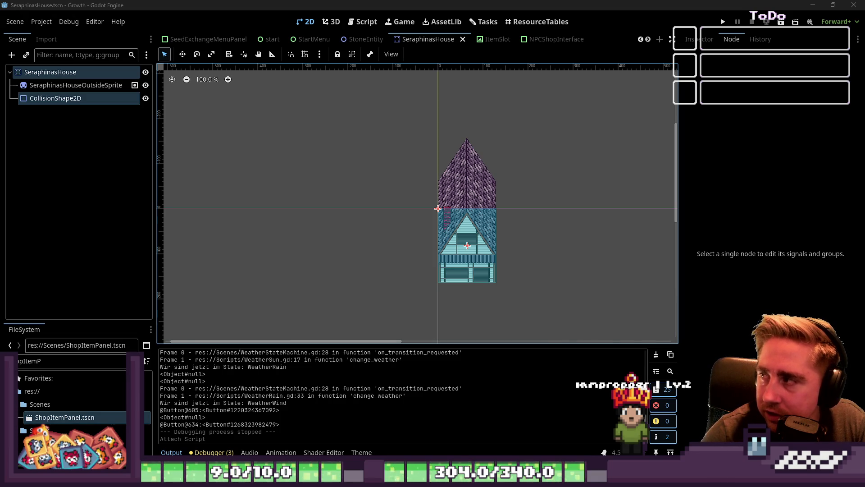
# Step: Widen the Area2D documentation area and open the ShopItemPanel scene
pyautogui.click(356, 25)
pyautogui.moveTo(676, 167); pyautogui.dragTo(756, 166)
pyautogui.scroll(-5, 321, 189)
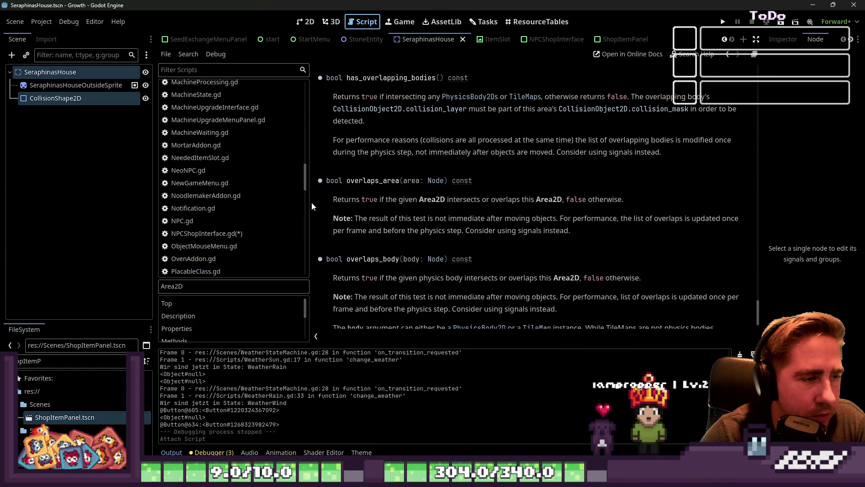
pyautogui.moveTo(311, 201); pyautogui.dragTo(255, 201)
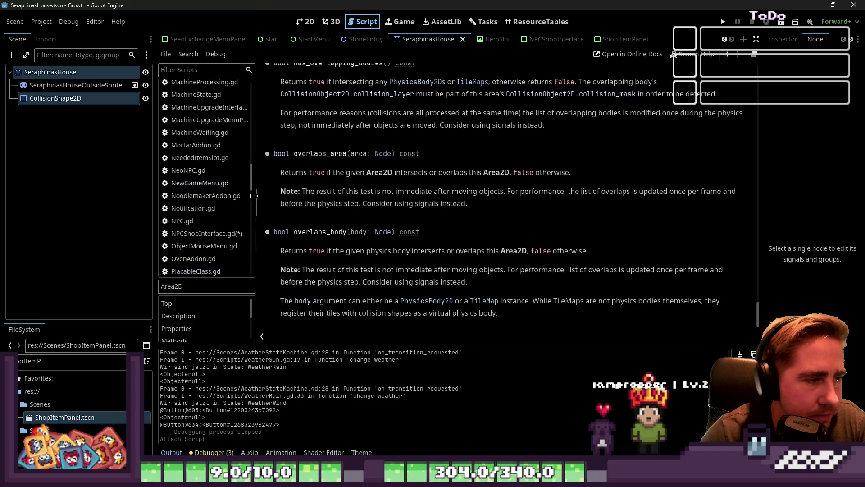
pyautogui.click(616, 41)
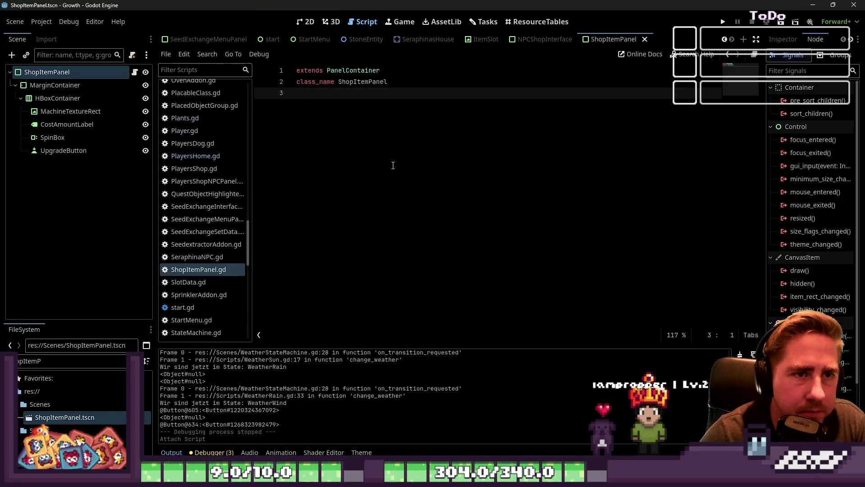
# Step: Add a 'func set_shop_item_panel_data() -> void:' stub with a pass body to ShopItemPanel.gd
pyautogui.press('Return')
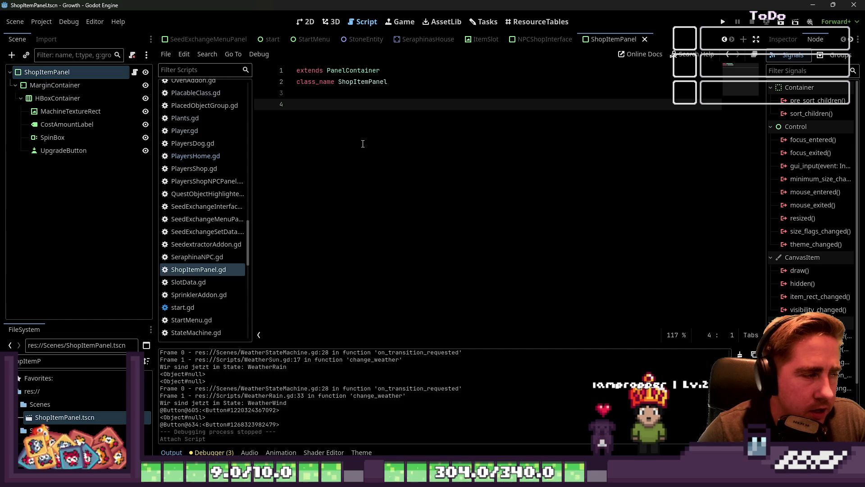
pyautogui.doubleClick(349, 79)
pyautogui.click(355, 114)
pyautogui.doubleClick(356, 81)
pyautogui.click(350, 105)
pyautogui.write('func set_')
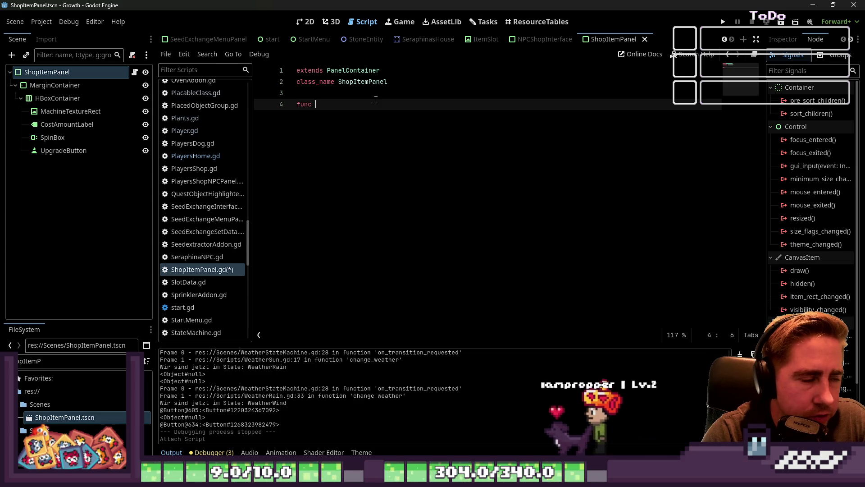
pyautogui.write('shop_ite')
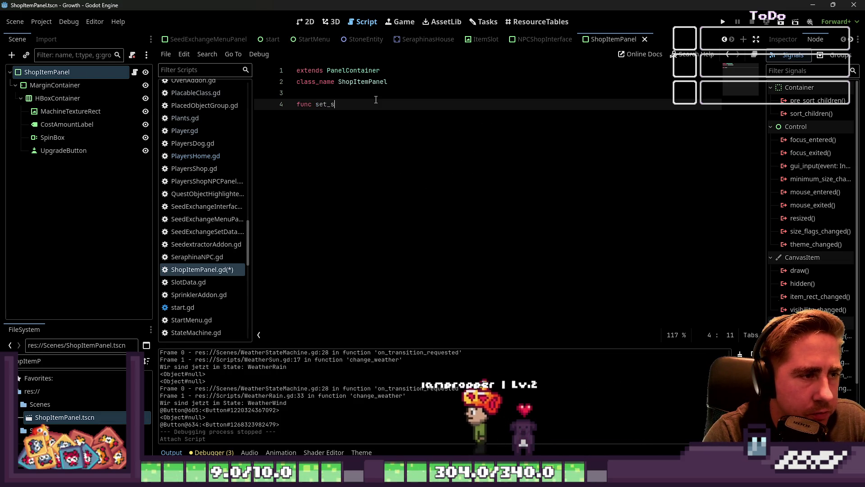
pyautogui.write('m_panel_dat')
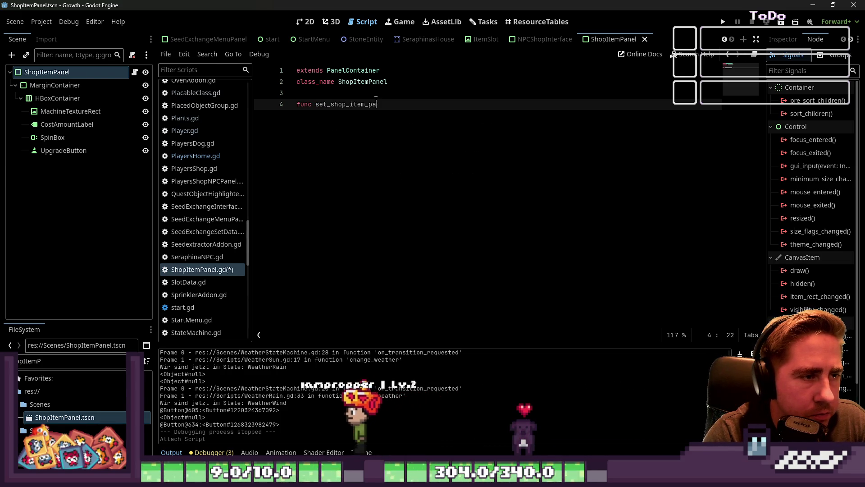
pyautogui.write('a() -> void')
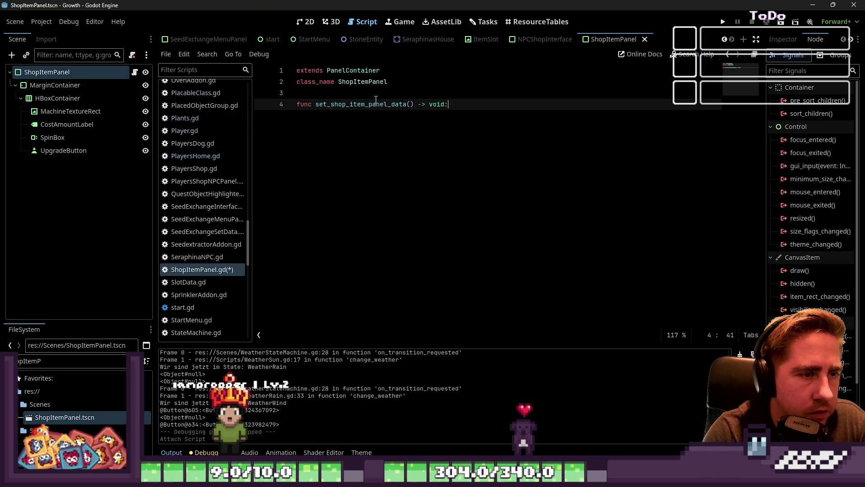
pyautogui.write(':')
pyautogui.press('Return')
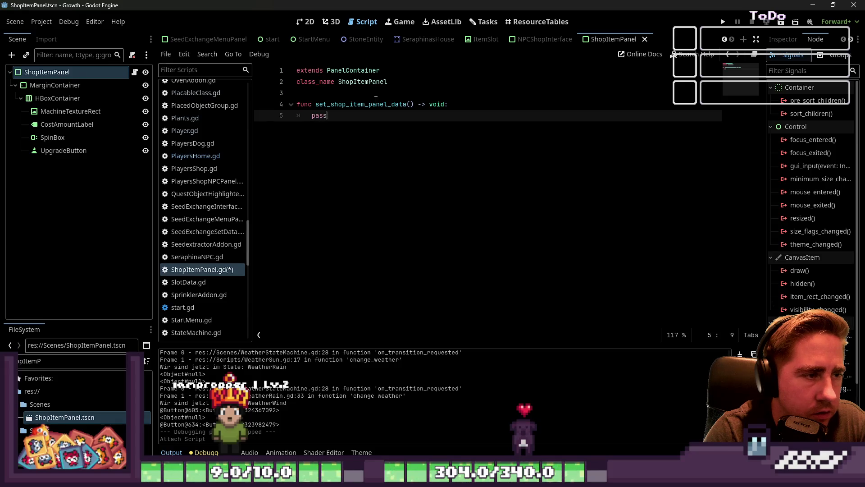
pyautogui.press('BackSpace')
pyautogui.press('BackSpace')
pyautogui.press('BackSpace')
pyautogui.write('ü')
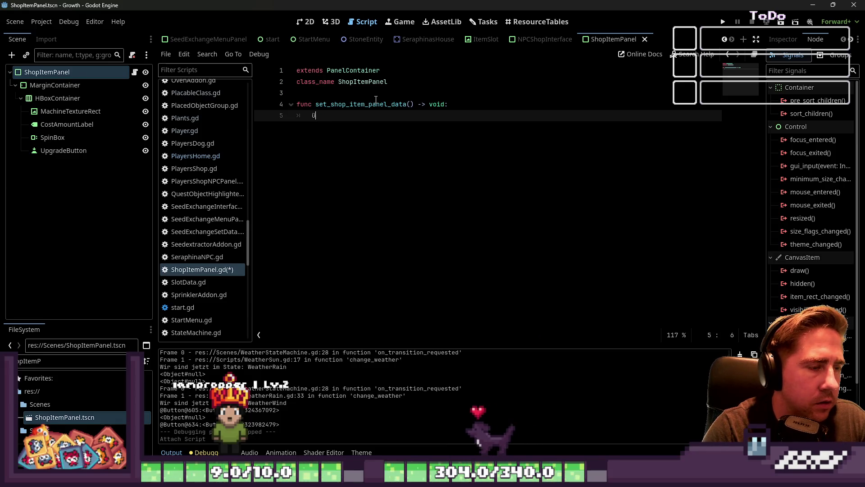
pyautogui.press('BackSpace')
pyautogui.write('pass')
pyautogui.press('Return')
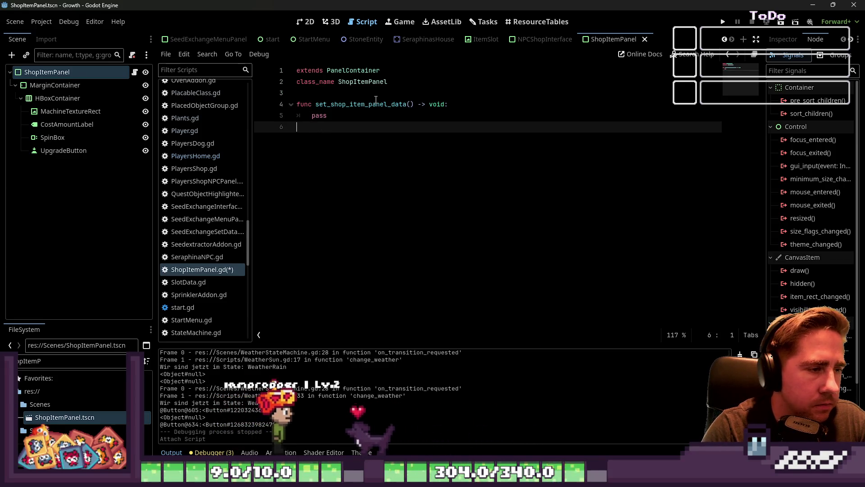
pyautogui.press('Return')
# Step: Switch to the panel's 2D view and select the 500g cost label
pyautogui.rightClick(376, 104)
pyautogui.press('Escape')
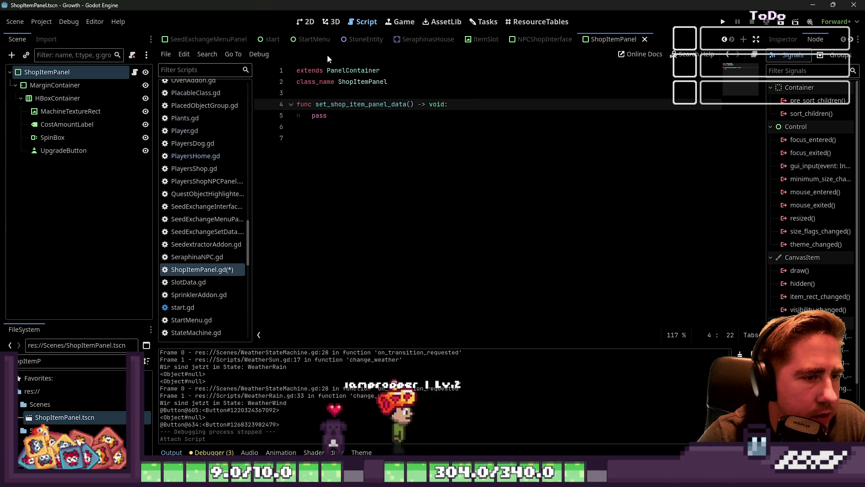
pyautogui.click(310, 22)
pyautogui.scroll(2, 486, 201)
pyautogui.scroll(-1, 592, 126)
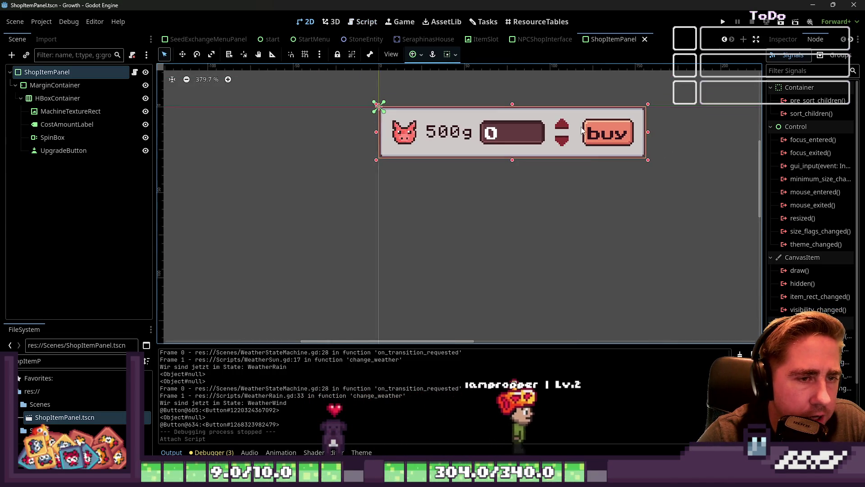
pyautogui.click(446, 131)
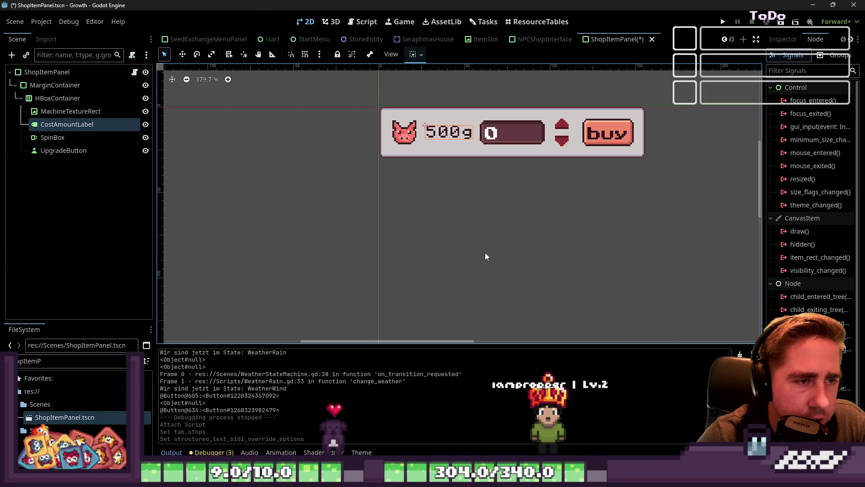
# Step: Make CostAmountLabel scene-unique and rename MachineTextureRect to ItemTextureRect
pyautogui.click(107, 122)
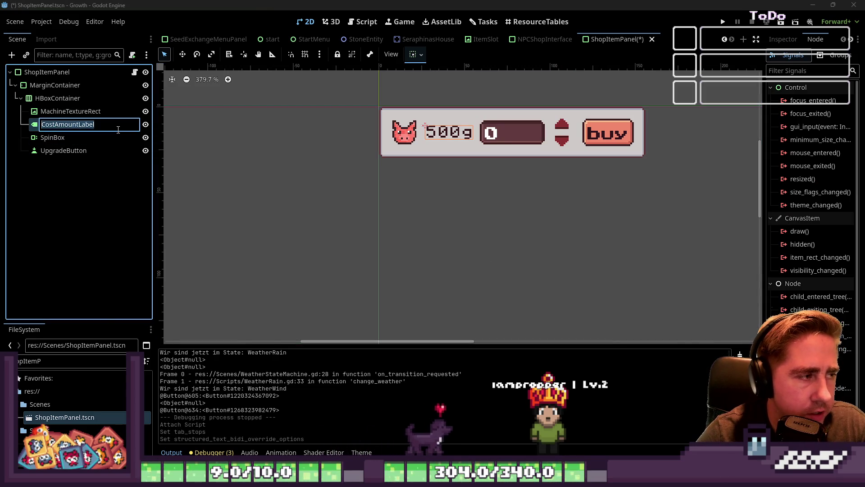
pyautogui.hotkey('ctrl', 'shift', 'u')
pyautogui.press('Up')
pyautogui.press('F2')
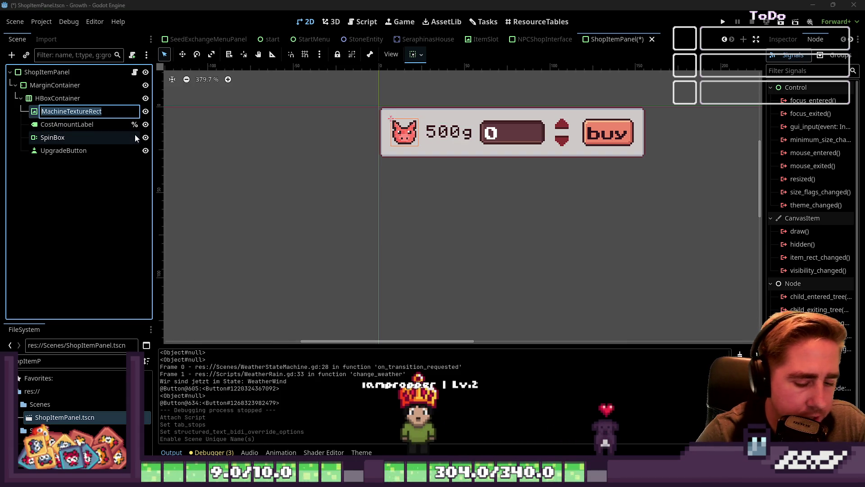
pyautogui.write('ItemTextureRect')
pyautogui.press('Return')
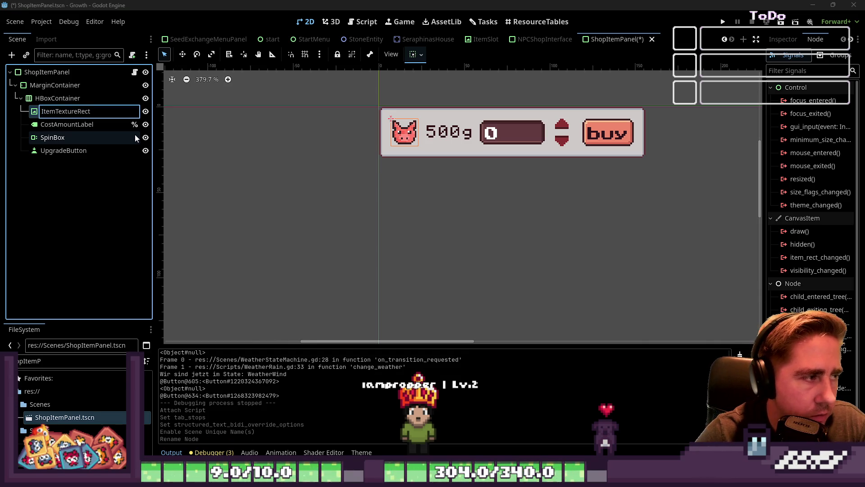
# Step: Rename the SpinBox to AmountCountSpinBox and UpgradeButton to BuyButton
pyautogui.press('Down')
pyautogui.press('Down')
pyautogui.press('F2')
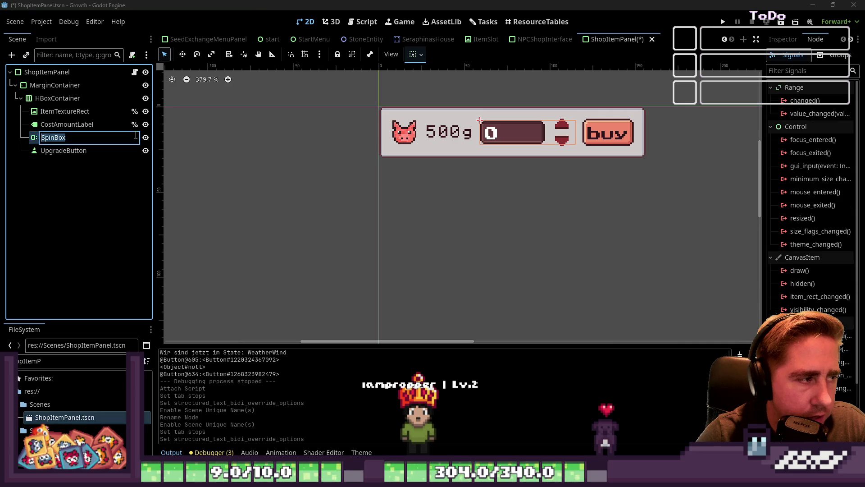
pyautogui.write('AmountCount')
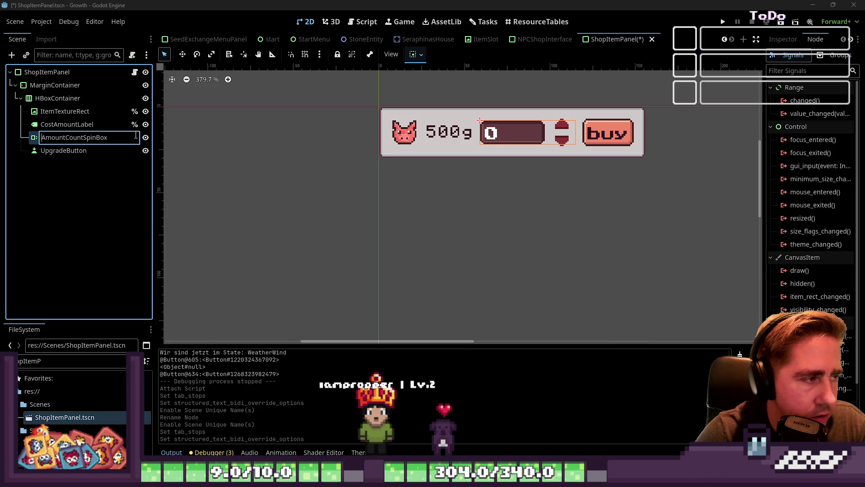
pyautogui.press('Return')
pyautogui.press('Down')
pyautogui.press('F2')
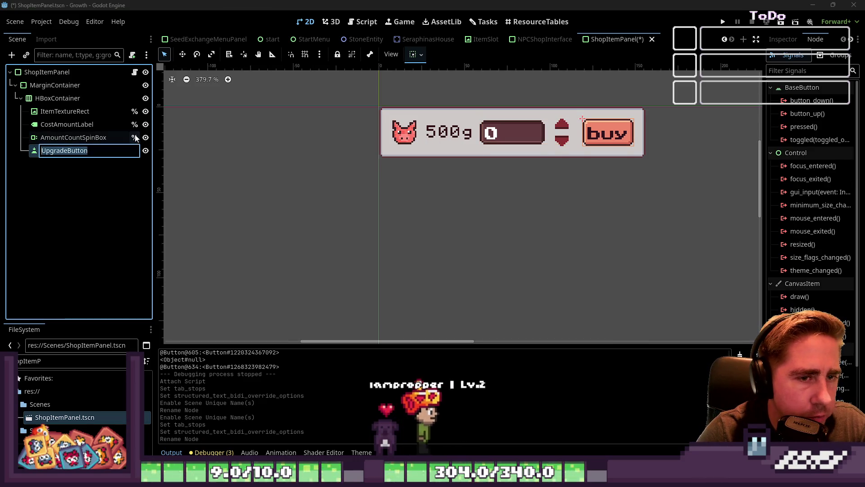
pyautogui.write('BuyButo')
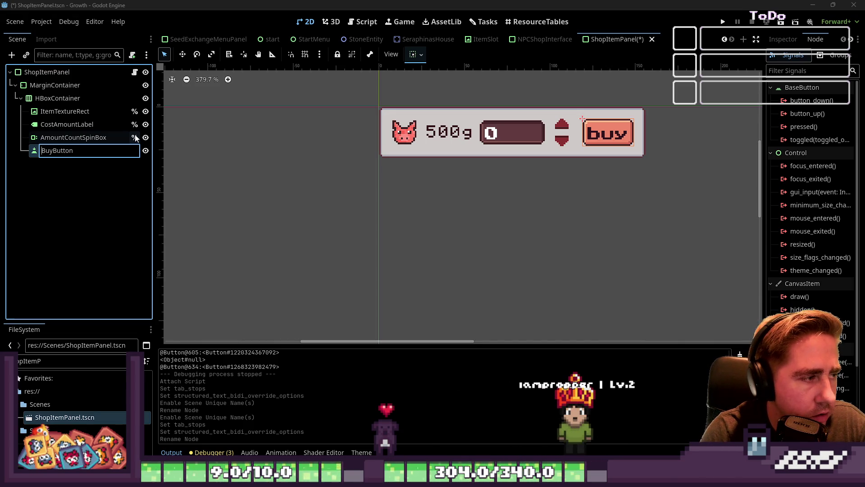
pyautogui.press('Return')
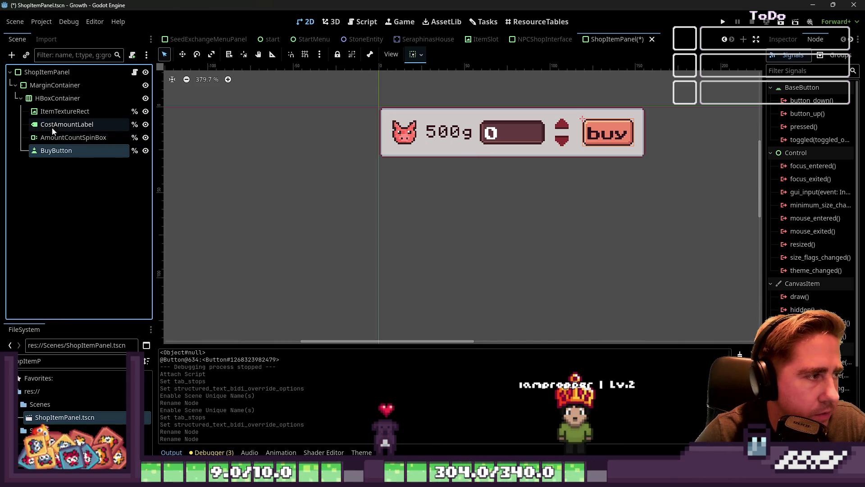
pyautogui.click(58, 85)
pyautogui.click(84, 113)
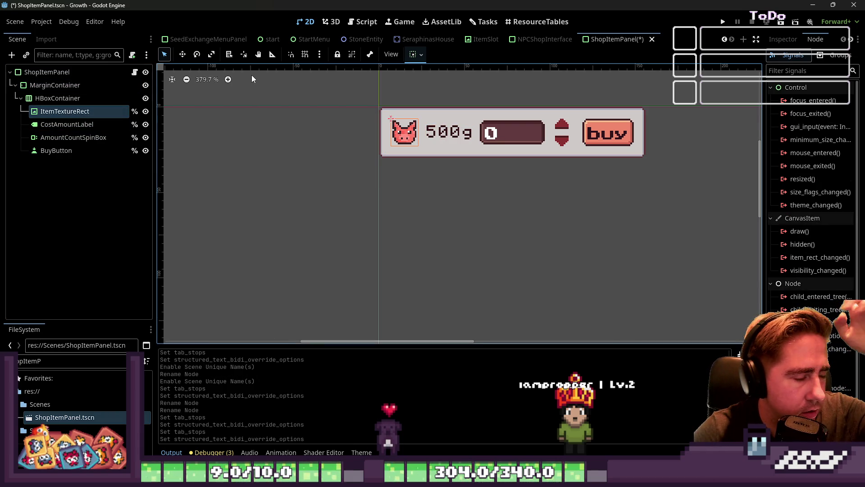
pyautogui.click(362, 21)
# Step: Trim blank lines after the function and open the SpinBox documentation from AmountCountSpinBox
pyautogui.click(429, 157)
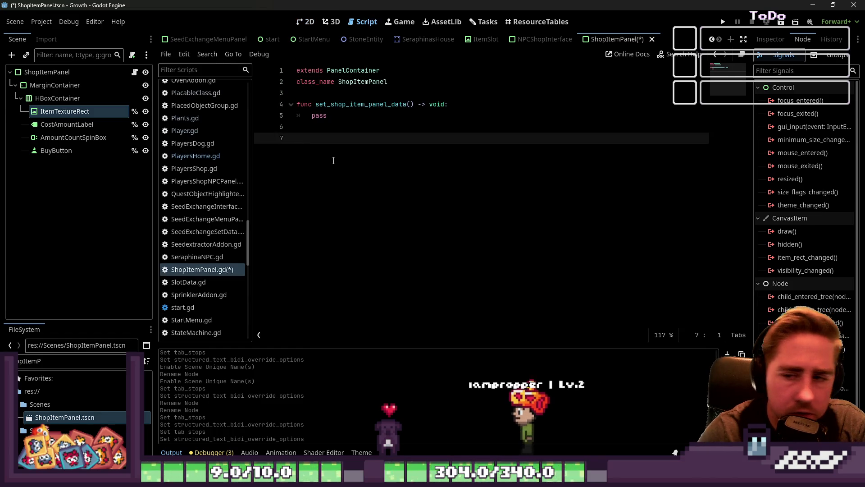
pyautogui.press('BackSpace')
pyautogui.press('BackSpace')
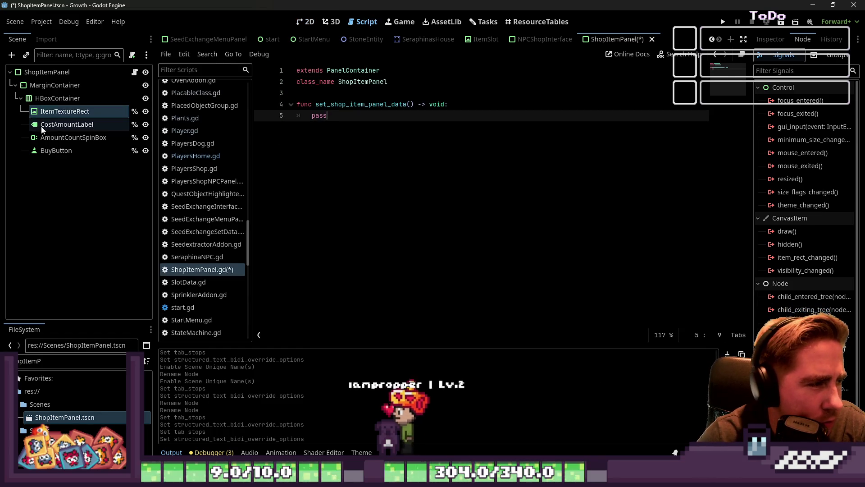
pyautogui.click(42, 126)
pyautogui.click(305, 22)
pyautogui.click(95, 137)
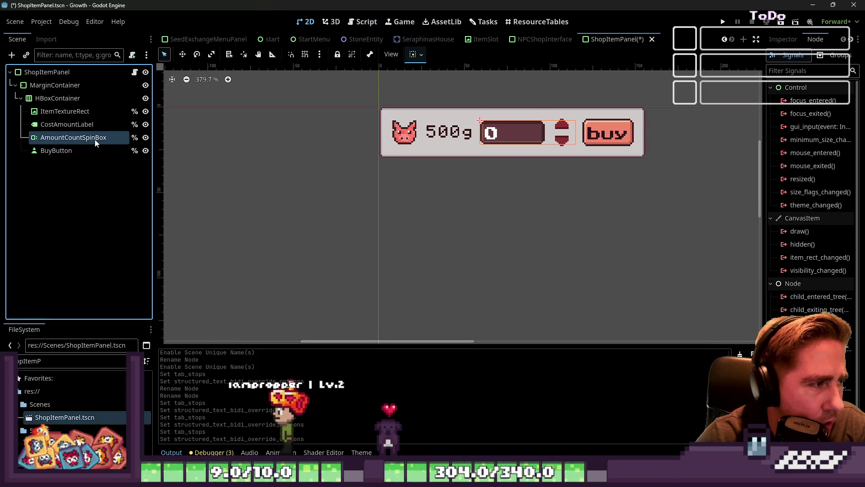
pyautogui.rightClick(95, 139)
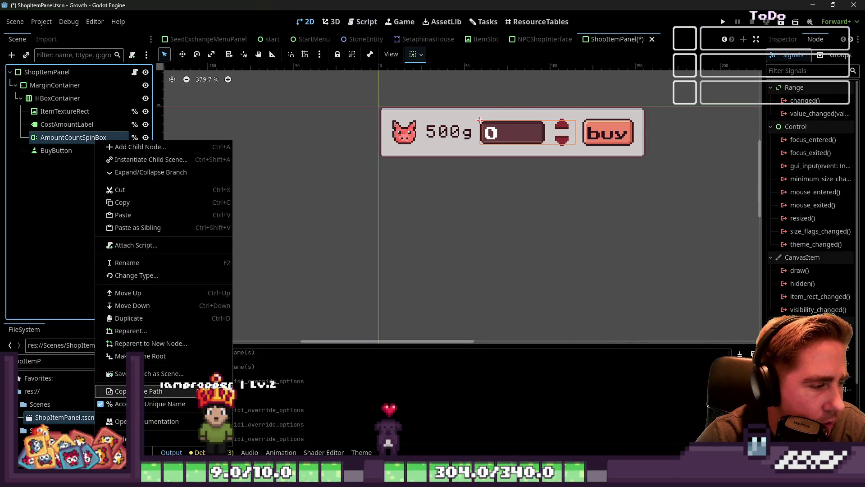
pyautogui.click(131, 420)
# Step: Read through the SpinBox properties and methods, including the apply() description
pyautogui.scroll(-10, 383, 214)
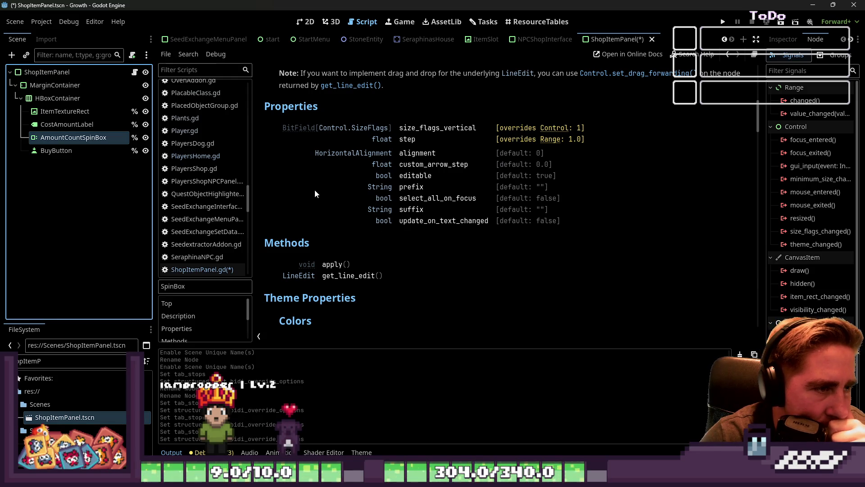
pyautogui.scroll(-2, 314, 189)
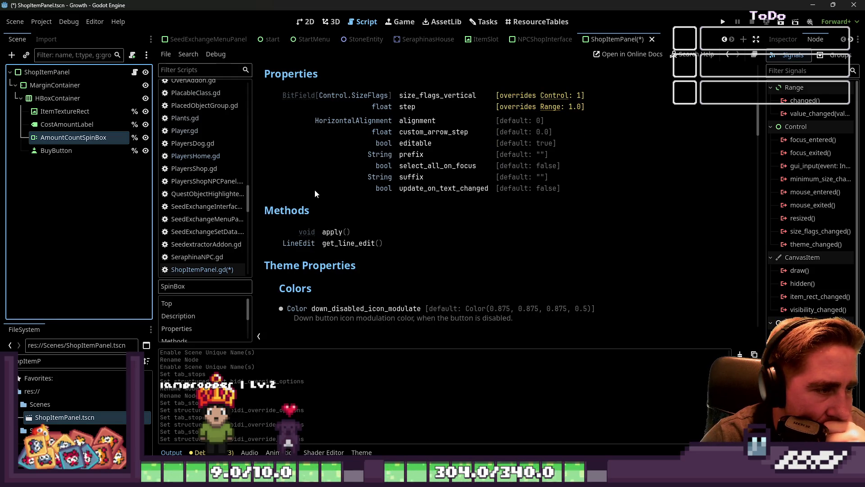
pyautogui.scroll(-2, 315, 190)
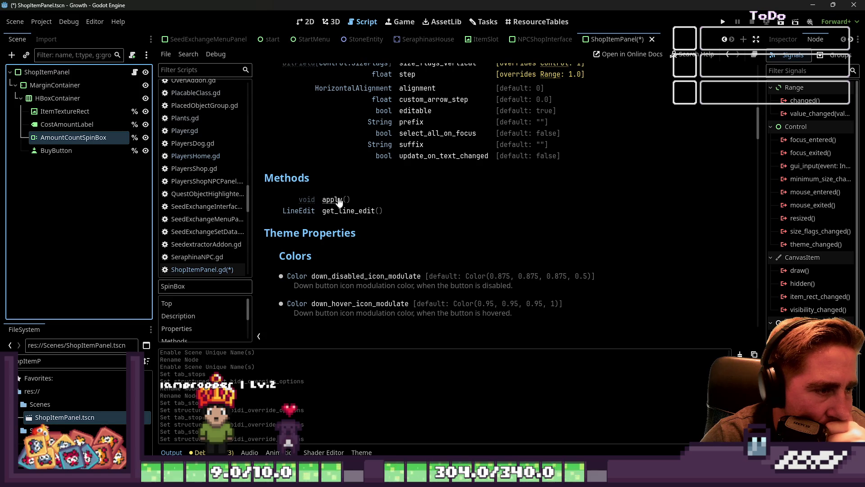
pyautogui.click(332, 199)
pyautogui.scroll(2, 399, 201)
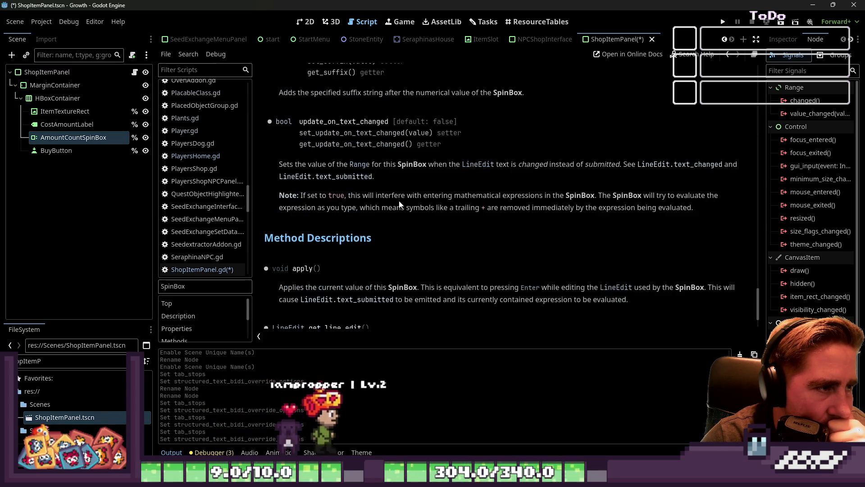
pyautogui.scroll(1, 399, 201)
pyautogui.scroll(1, 399, 204)
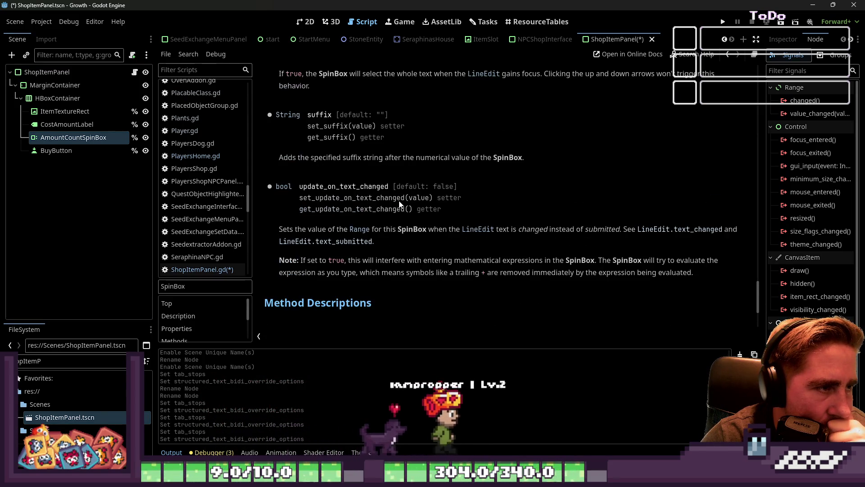
pyautogui.scroll(-4, 398, 204)
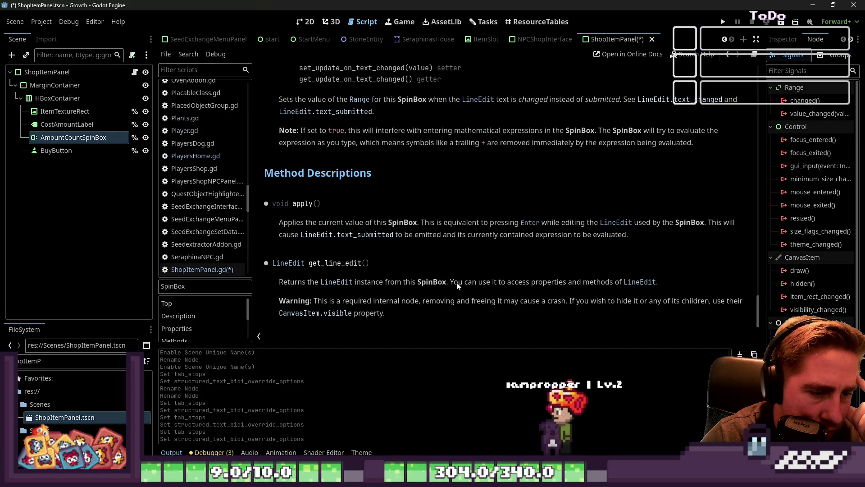
pyautogui.scroll(3, 499, 298)
pyautogui.scroll(15, 498, 293)
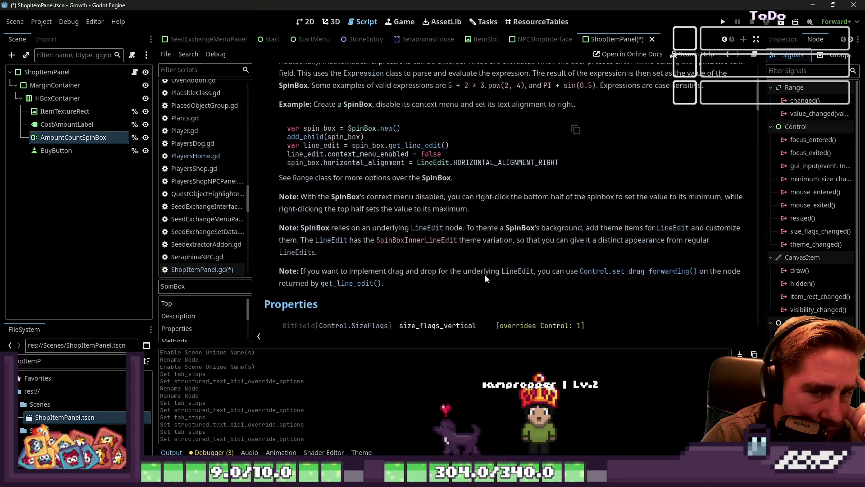
pyautogui.scroll(-2, 482, 270)
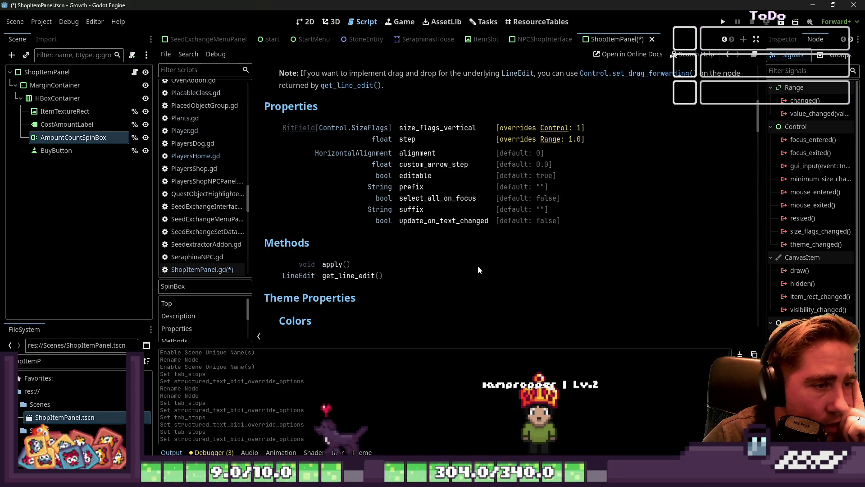
pyautogui.scroll(-5, 474, 260)
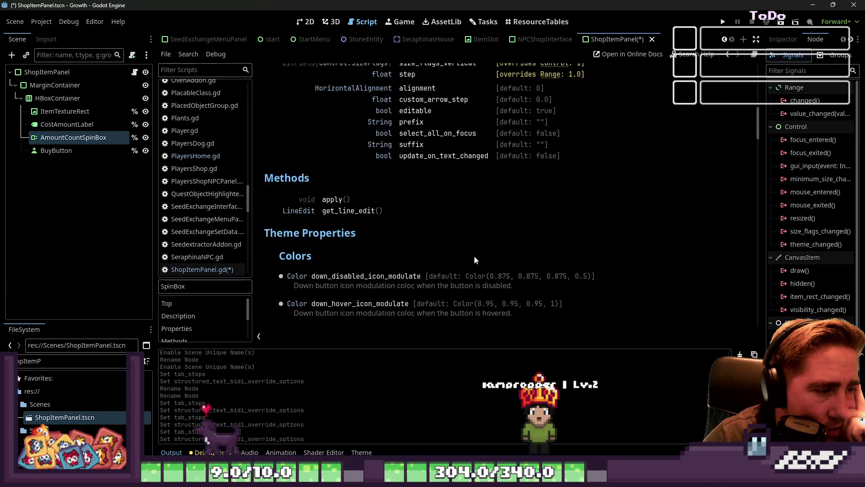
pyautogui.scroll(-2, 474, 260)
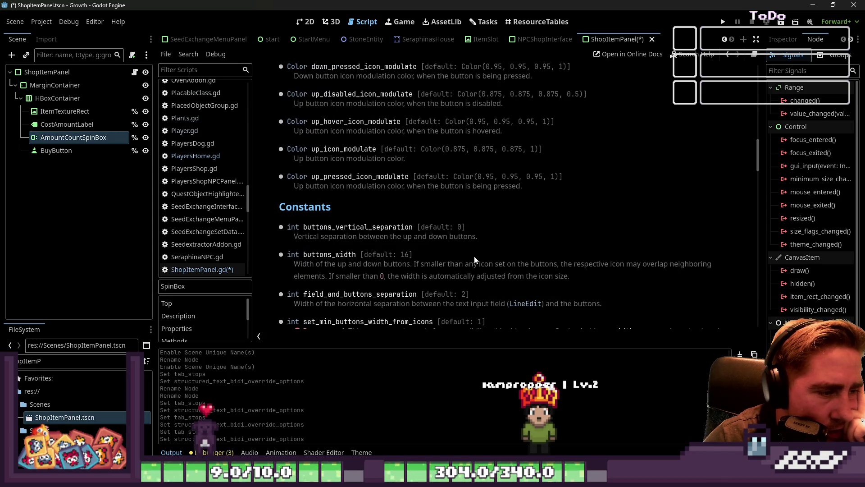
pyautogui.scroll(-10, 474, 260)
pyautogui.scroll(-6, 476, 248)
pyautogui.scroll(11, 478, 245)
pyautogui.scroll(-3, 477, 245)
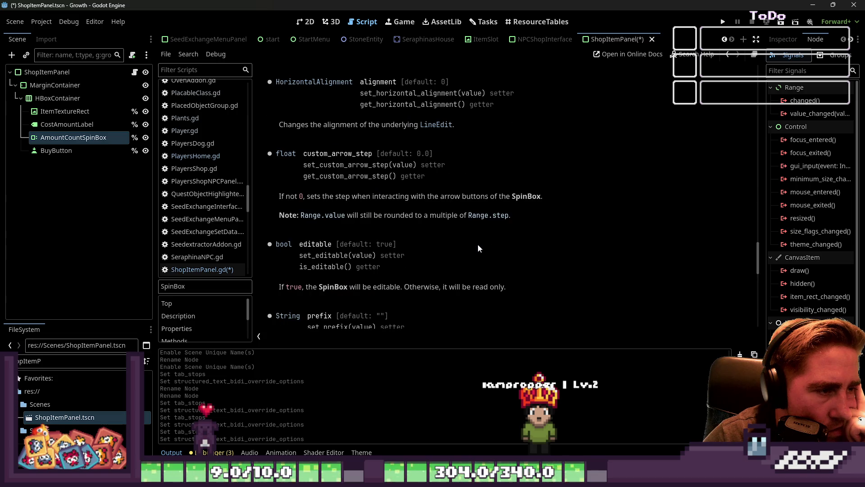
pyautogui.scroll(-4, 477, 244)
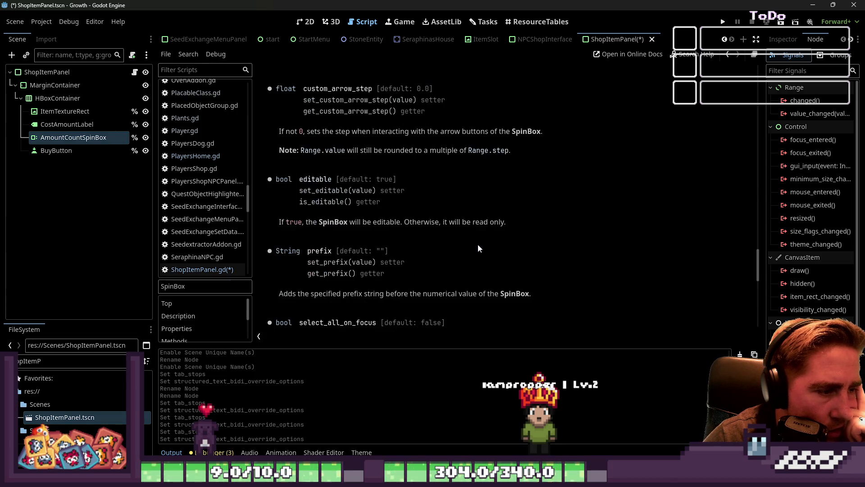
pyautogui.scroll(-1, 480, 246)
pyautogui.scroll(12, 481, 246)
pyautogui.scroll(20, 484, 247)
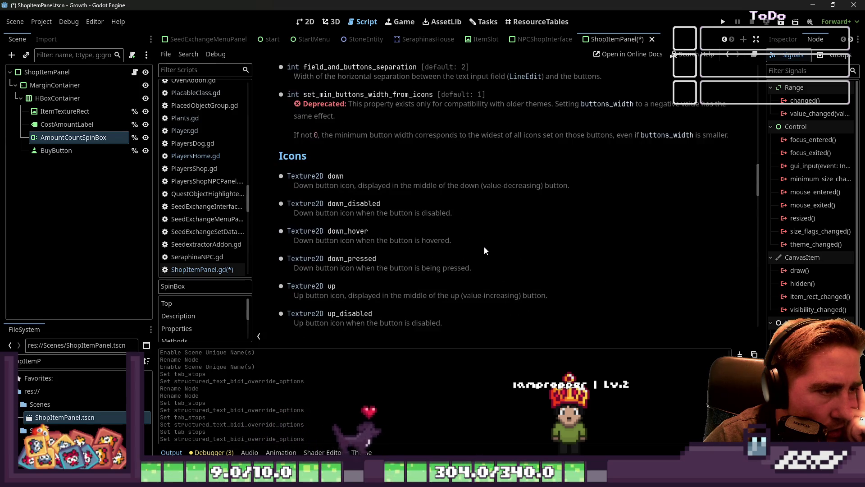
pyautogui.scroll(6, 484, 248)
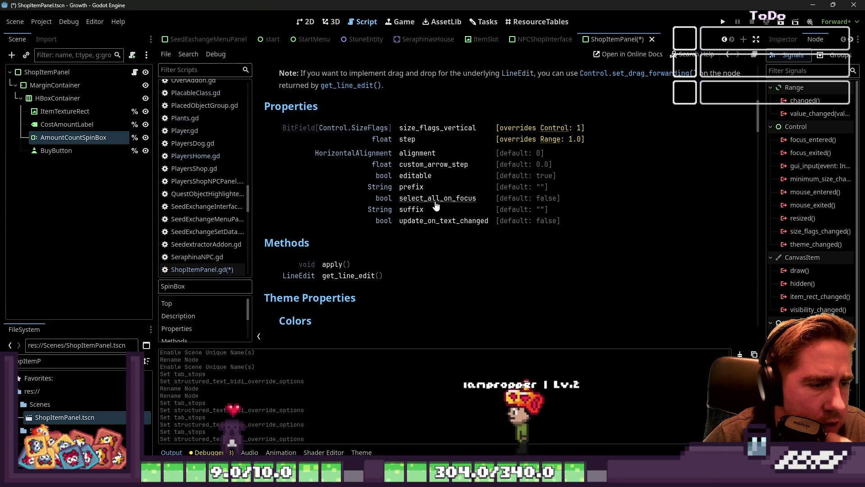
pyautogui.click(56, 150)
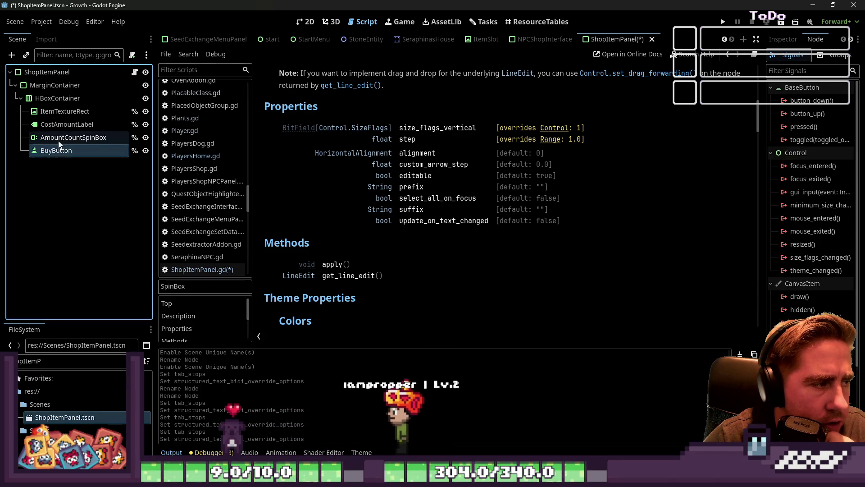
# Step: Select AmountCountSpinBox and widen the Inspector to show its properties
pyautogui.click(72, 138)
pyautogui.click(784, 39)
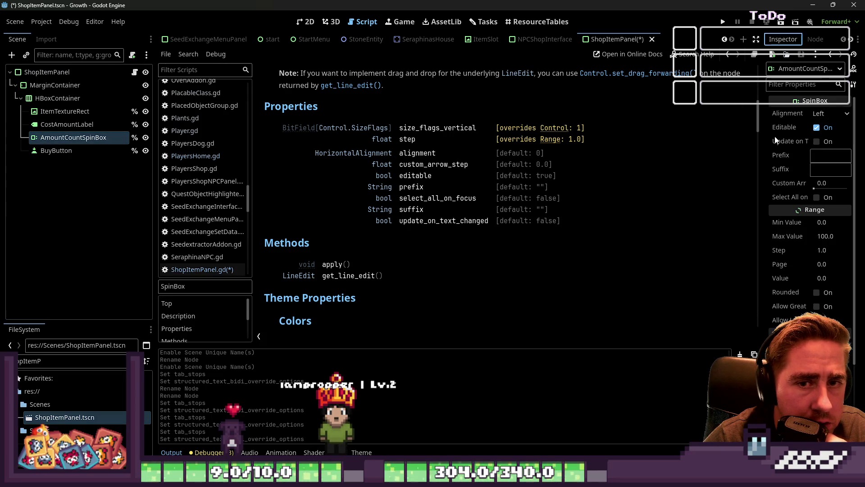
pyautogui.moveTo(760, 147); pyautogui.dragTo(690, 151)
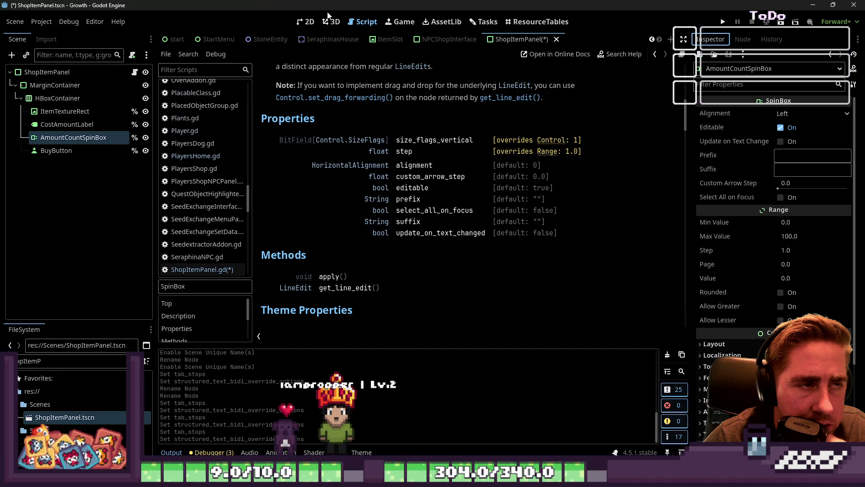
pyautogui.click(310, 19)
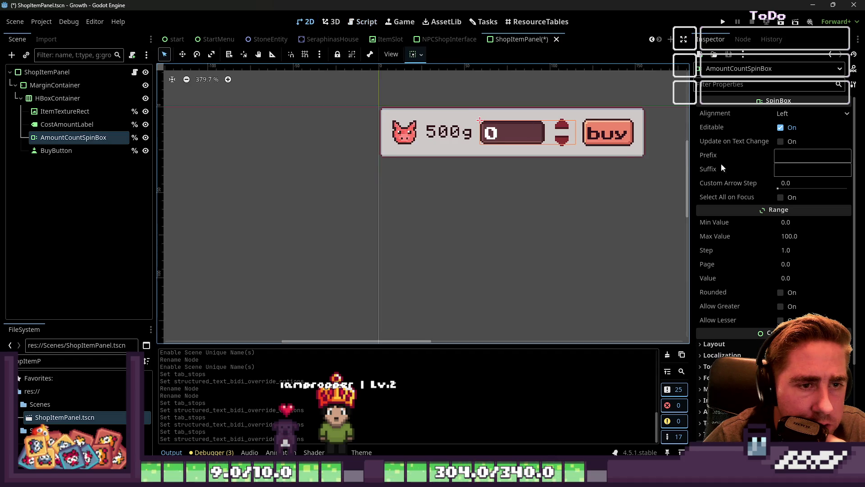
# Step: Set the spin box Alignment to Center and enter test text in Prefix and Suffix
pyautogui.click(794, 113)
pyautogui.click(794, 141)
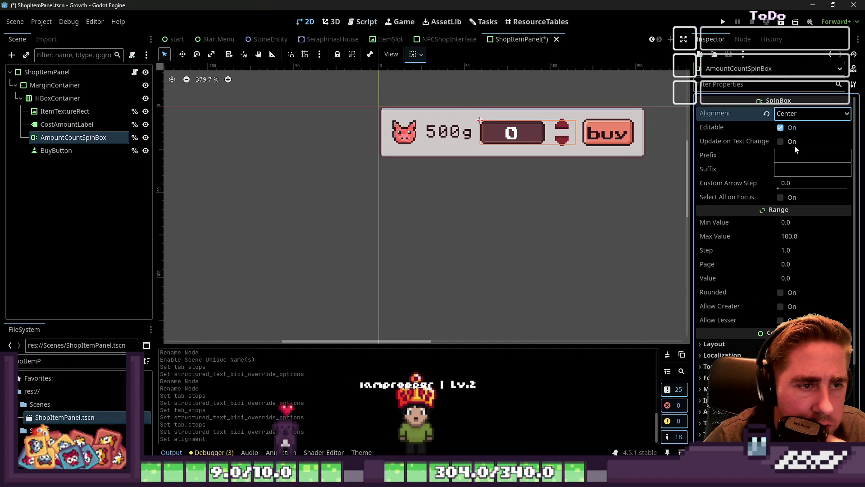
pyautogui.click(755, 141)
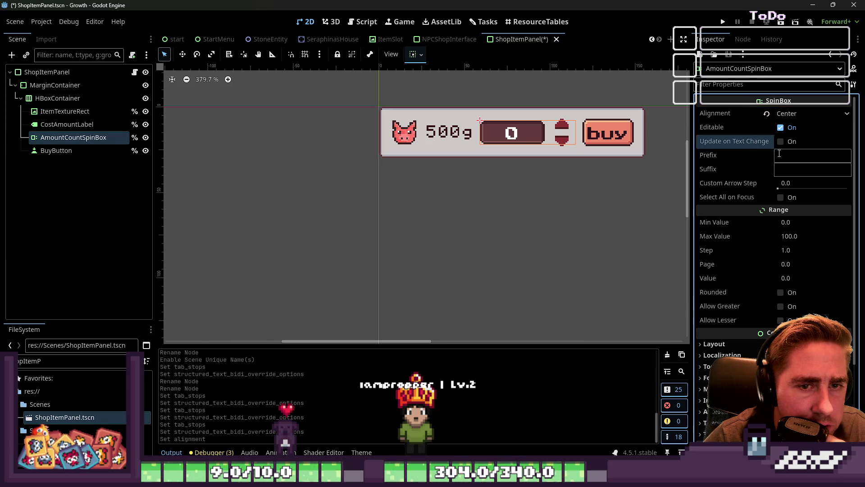
pyautogui.click(781, 156)
pyautogui.write('tztuzutz')
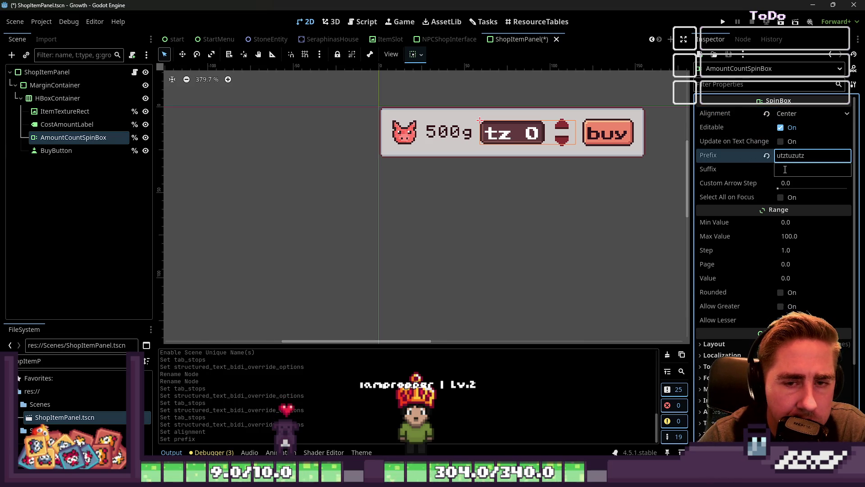
pyautogui.click(785, 169)
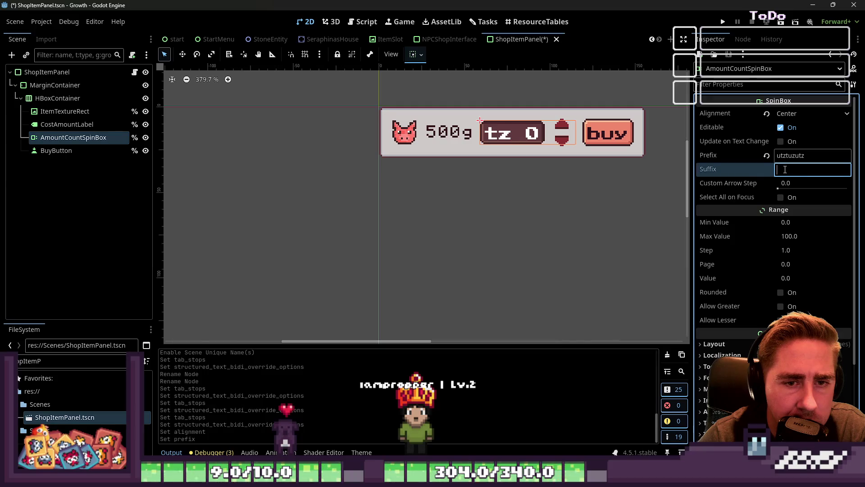
pyautogui.write('tu')
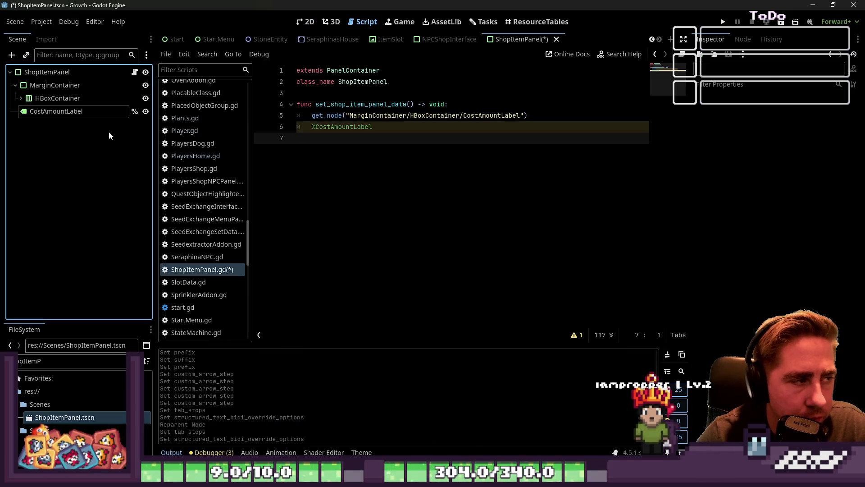
# Step: Undo the CostAmountLabel reparent and reduce set_shop_item_panel_data's body to pass
pyautogui.hotkey('ctrl', 'z')
pyautogui.hotkey('ctrl', 'z')
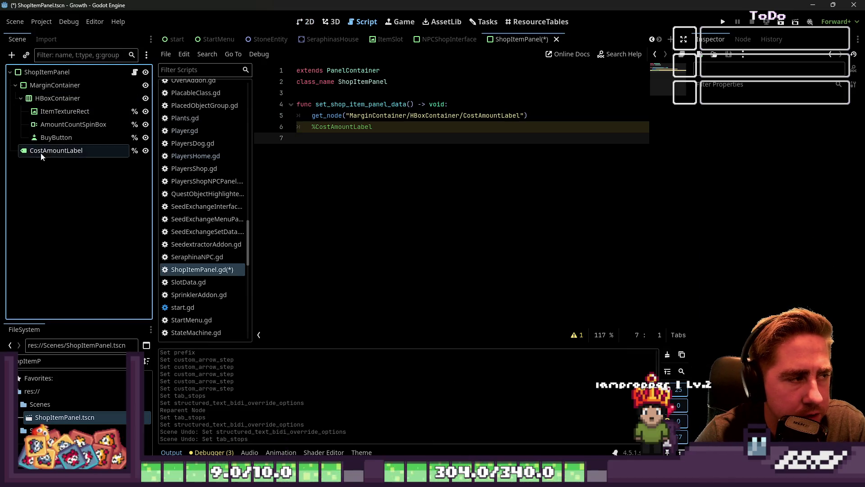
pyautogui.click(505, 126)
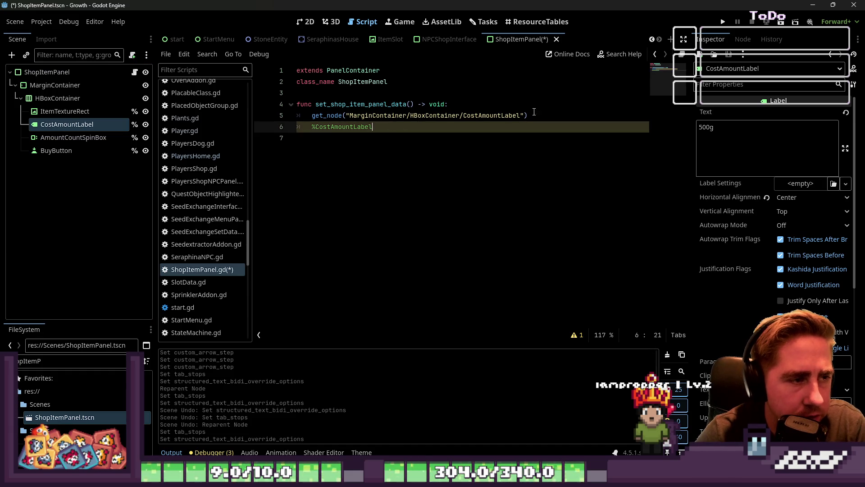
pyautogui.moveTo(400, 143)
pyautogui.mouseDown()
pyautogui.moveTo(283, 106)
pyautogui.moveTo(312, 115)
pyautogui.mouseUp()
pyautogui.press('BackSpace')
pyautogui.write('pa')
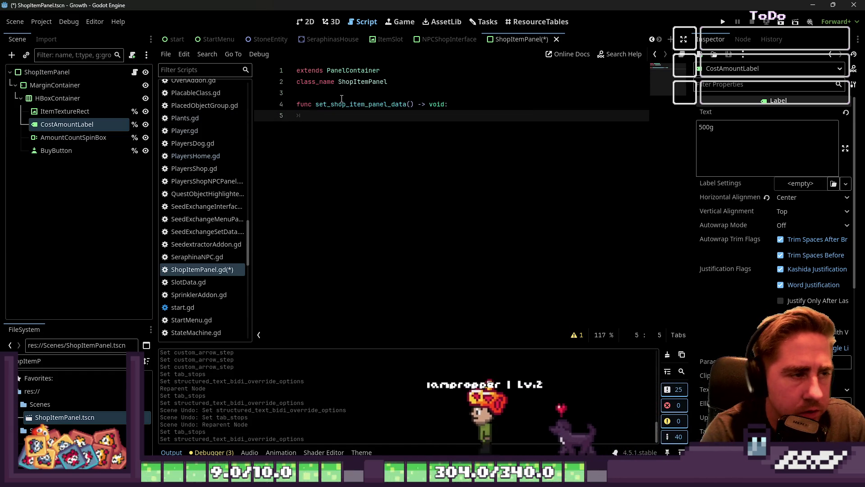
pyautogui.write('ss')
pyautogui.press('Return')
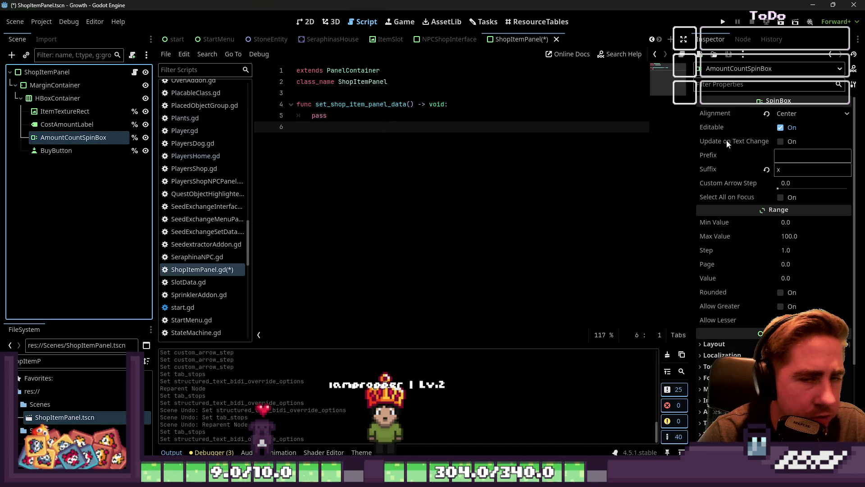
pyautogui.click(743, 39)
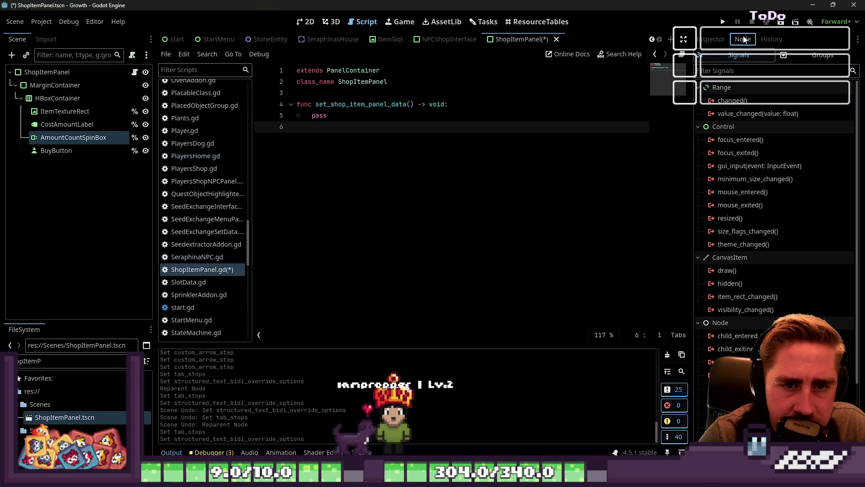
# Step: Open the SpinBox class documentation from the AmountCountSpinBox node
pyautogui.click(730, 115)
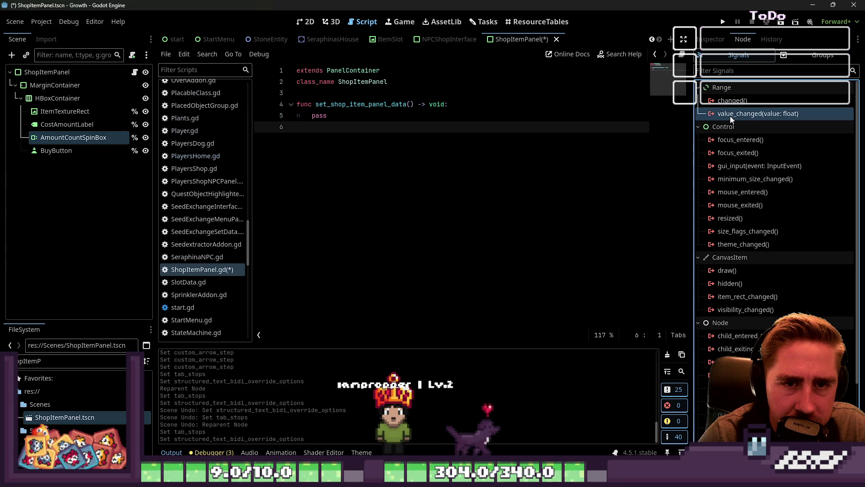
pyautogui.click(732, 104)
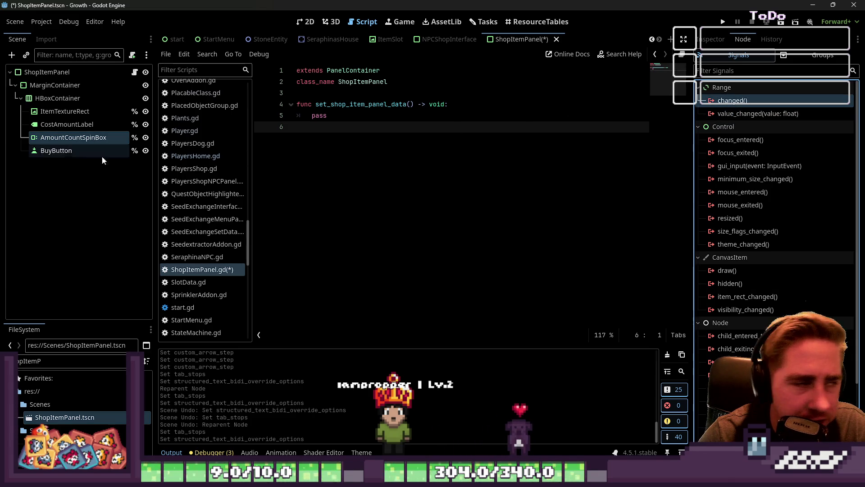
pyautogui.rightClick(107, 136)
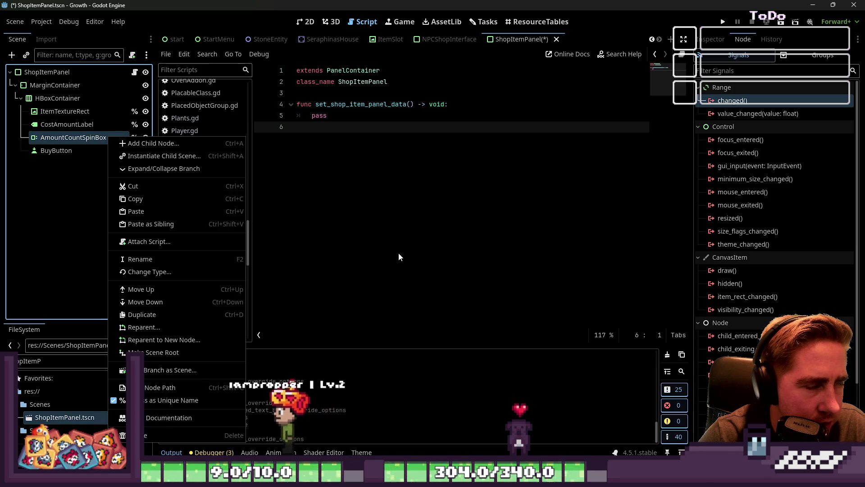
pyautogui.click(300, 245)
pyautogui.rightClick(43, 143)
pyautogui.click(36, 140)
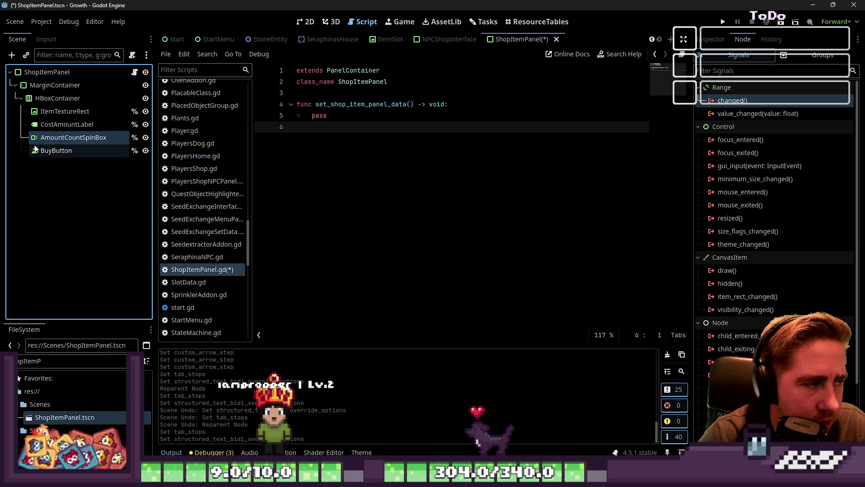
pyautogui.rightClick(36, 140)
pyautogui.click(88, 422)
pyautogui.scroll(-5, 481, 231)
# Step: Follow the LineEdit link and jump to its text property description
pyautogui.click(281, 216)
pyautogui.scroll(-10, 379, 175)
pyautogui.scroll(-15, 379, 167)
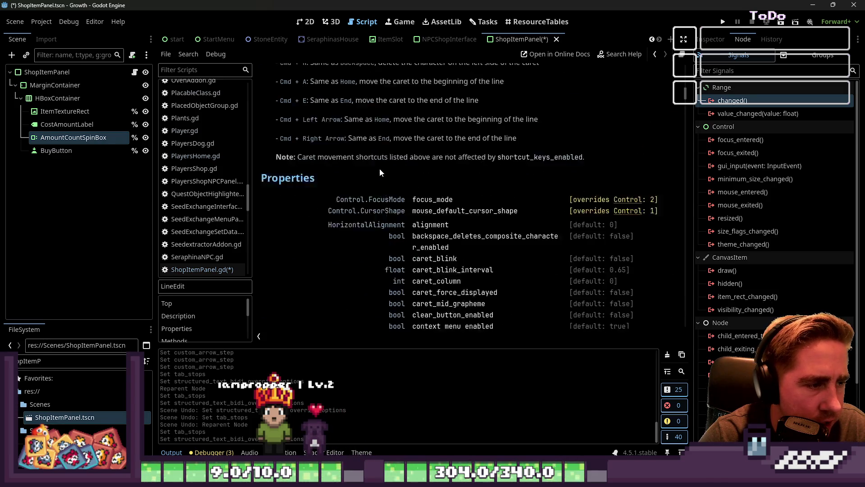
pyautogui.scroll(-2, 379, 168)
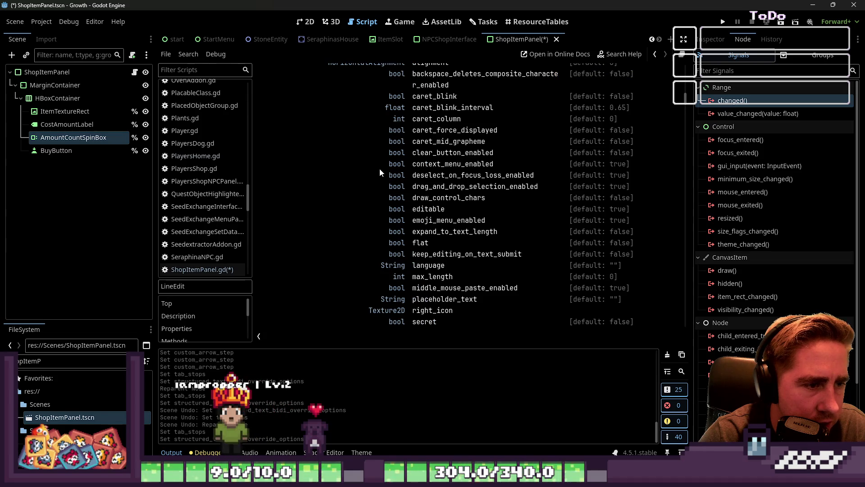
pyautogui.scroll(-4, 379, 168)
pyautogui.scroll(-4, 380, 169)
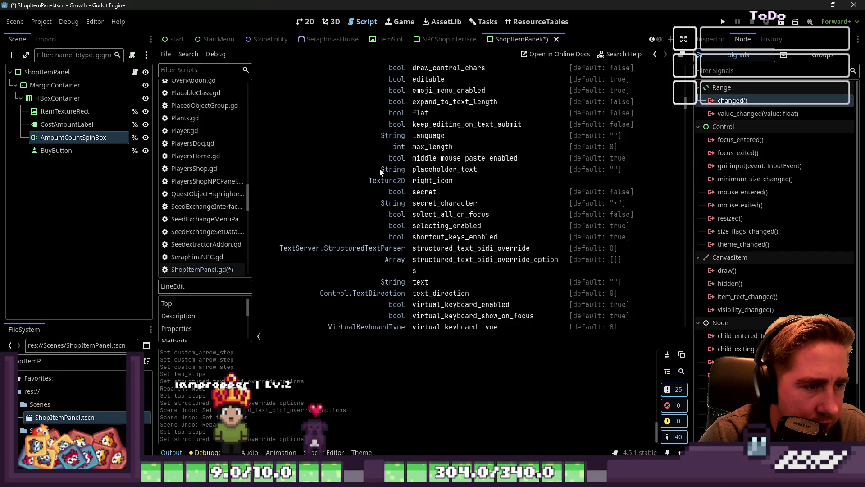
pyautogui.scroll(-2, 381, 171)
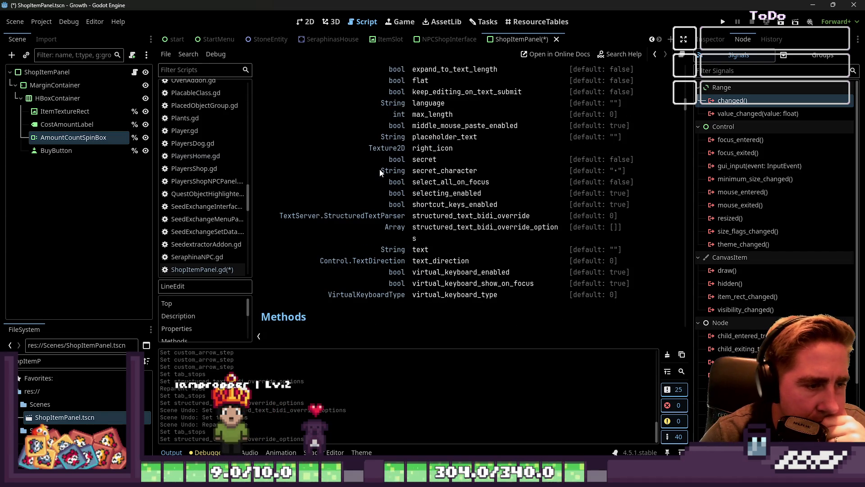
pyautogui.click(419, 250)
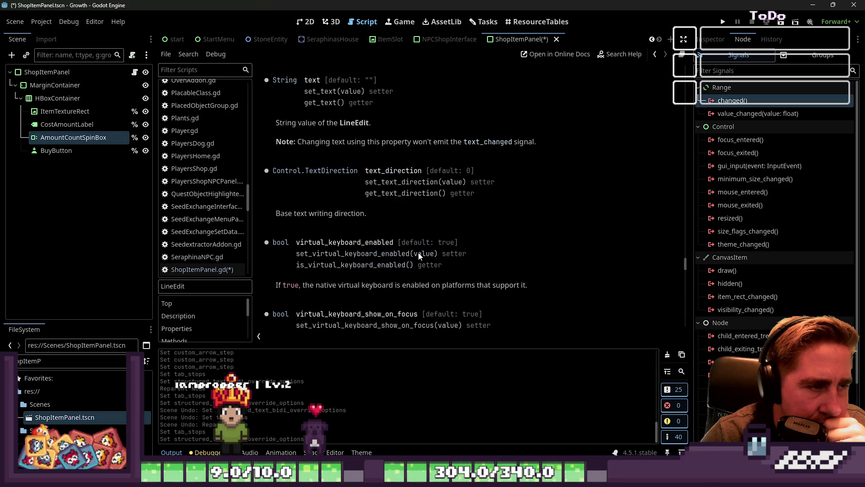
# Step: Compare the 2D panel layout with the LineEdit docs, then show AmountCountSpinBox's properties
pyautogui.click(92, 137)
pyautogui.click(306, 22)
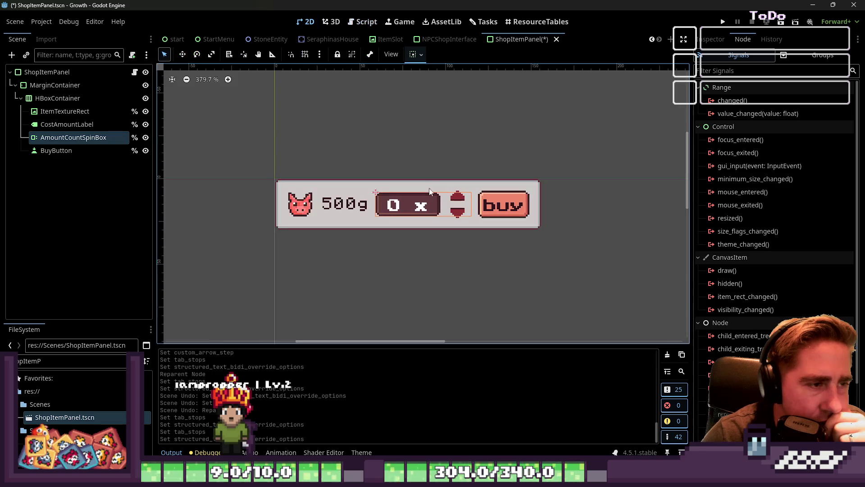
pyautogui.click(355, 23)
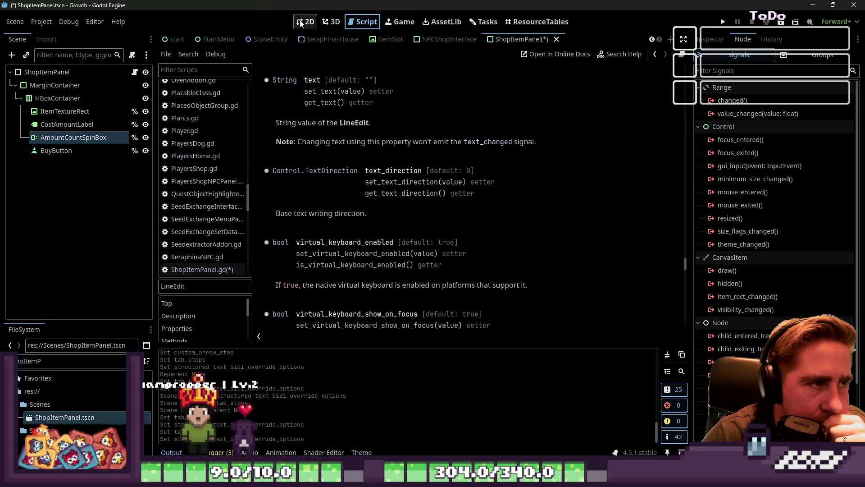
pyautogui.click(305, 21)
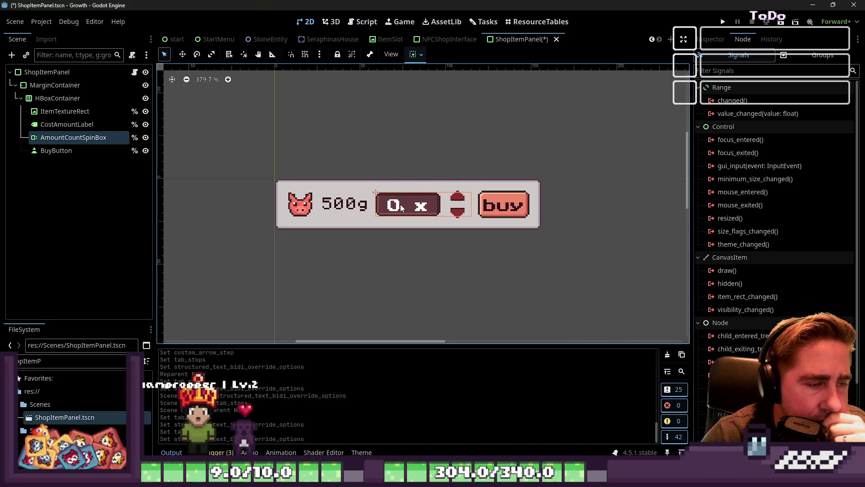
pyautogui.click(366, 27)
pyautogui.click(94, 137)
pyautogui.press('Up')
pyautogui.press('Up')
pyautogui.click(59, 134)
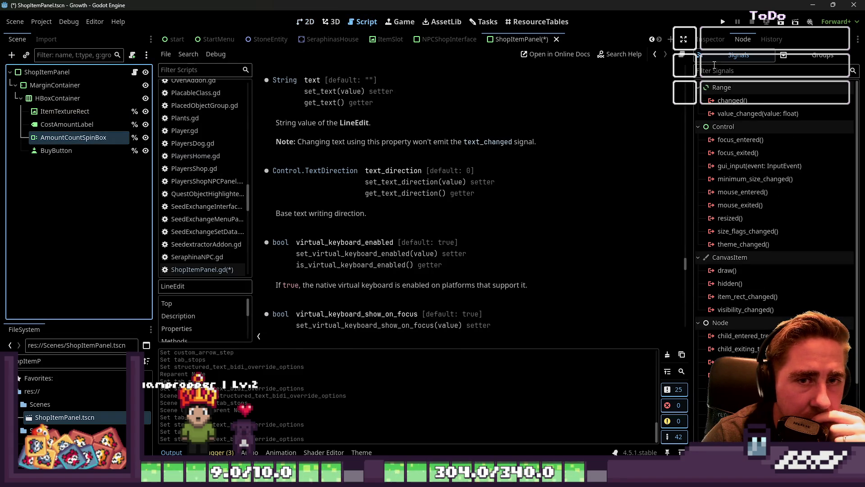
pyautogui.click(715, 41)
# Step: Clear the AmountCountSpinBox's x suffix and set its Max Value to 999
pyautogui.doubleClick(787, 171)
pyautogui.press('BackSpace')
pyautogui.click(733, 189)
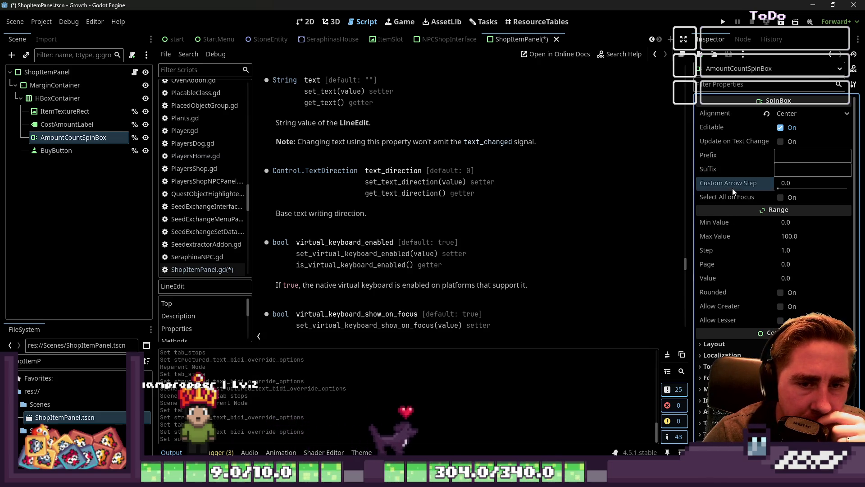
pyautogui.click(801, 236)
pyautogui.write('999')
pyautogui.press('Return')
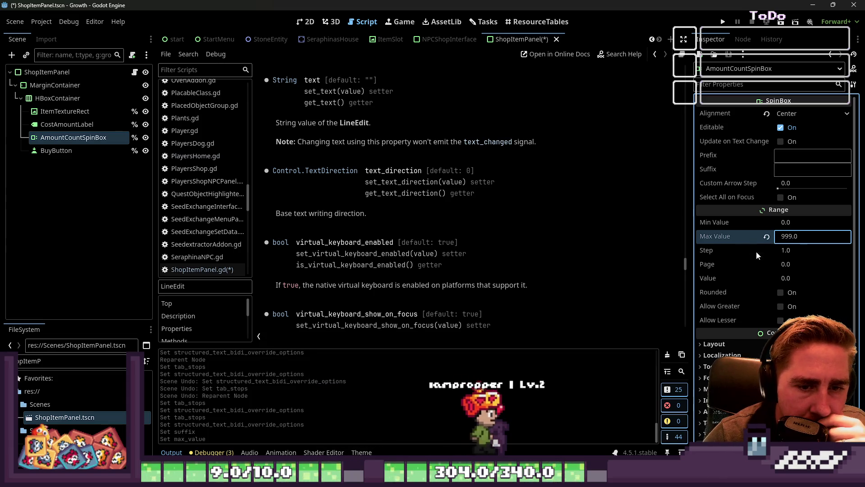
# Step: Test the spin box Value with 15 and the Up arrow, then reset it to 0
pyautogui.click(776, 278)
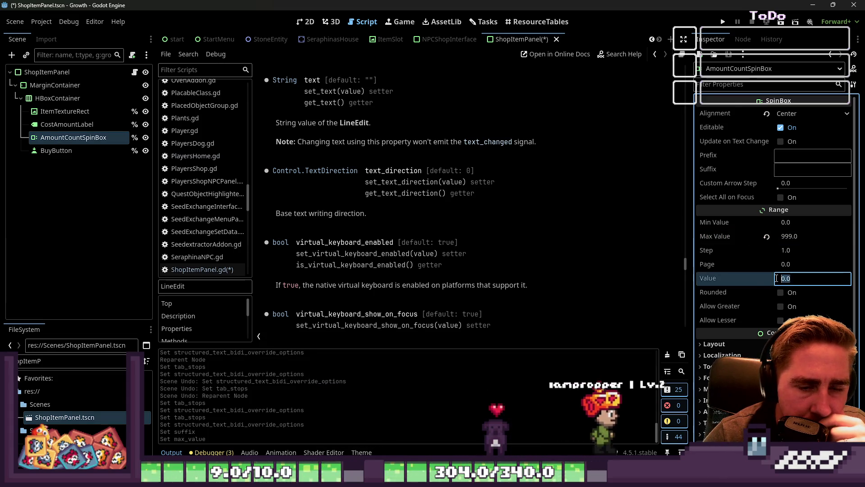
pyautogui.hotkey('ctrl', 'F1')
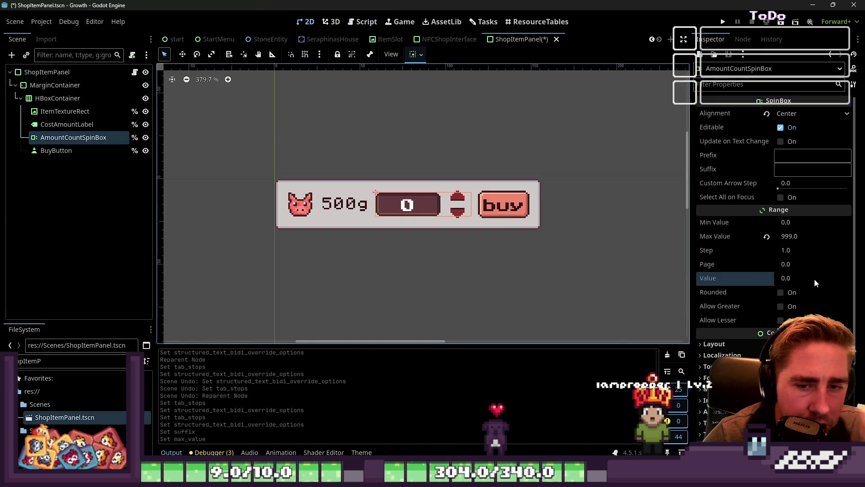
pyautogui.click(814, 279)
pyautogui.write('15')
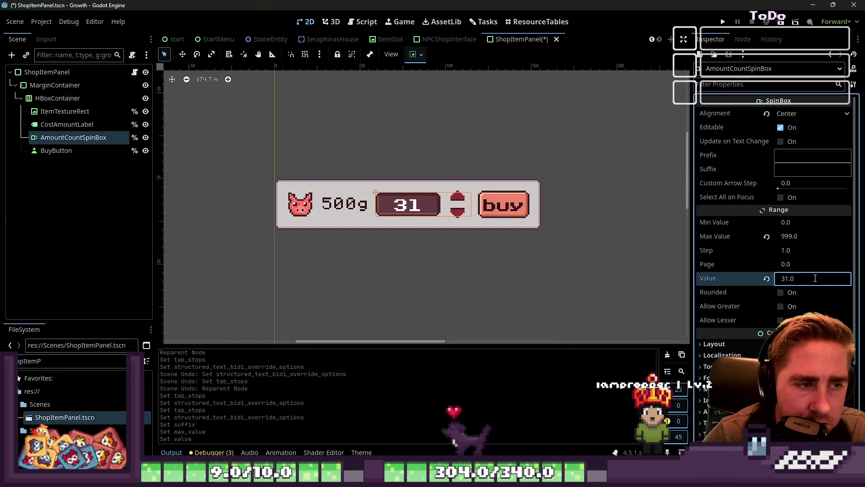
pyautogui.press('Up')
pyautogui.press('Up')
pyautogui.press('Up')
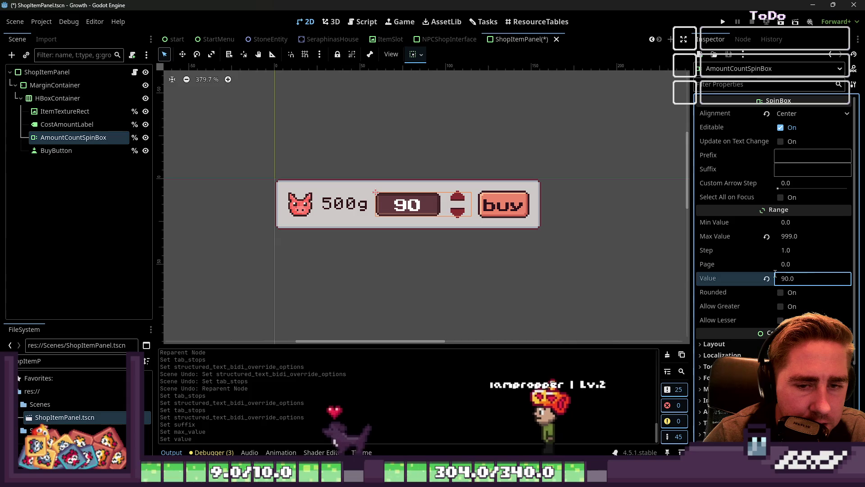
pyautogui.click(767, 278)
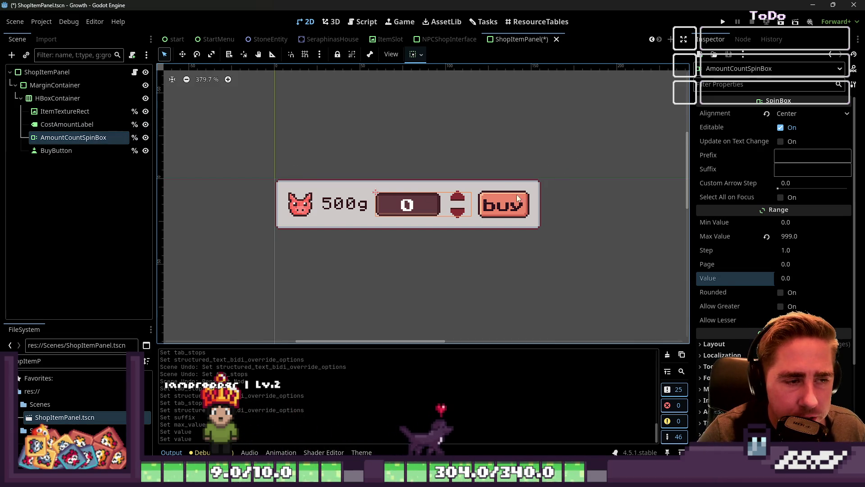
pyautogui.moveTo(713, 280)
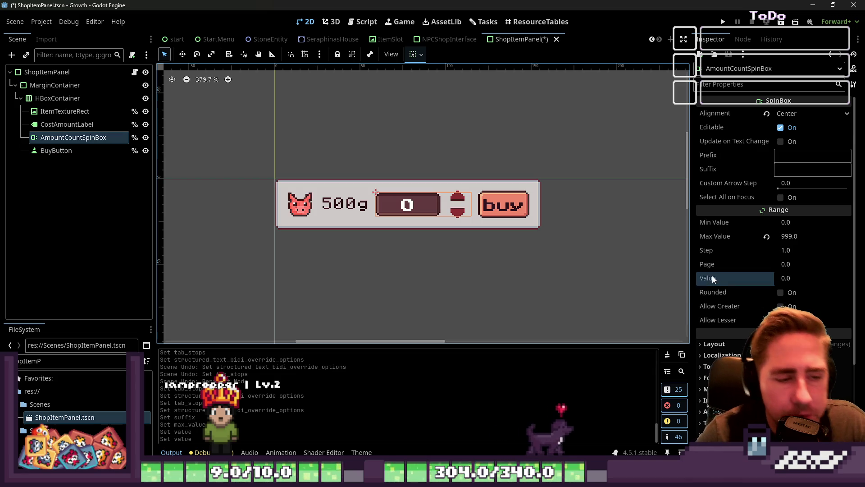
pyautogui.click(361, 21)
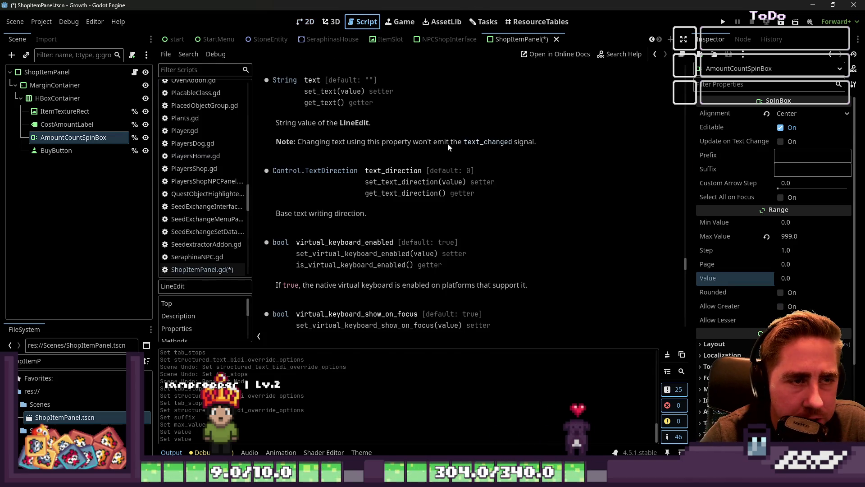
# Step: Save the ShopItemPanel scene and open the ShopItemPanel script
pyautogui.scroll(10, 203, 180)
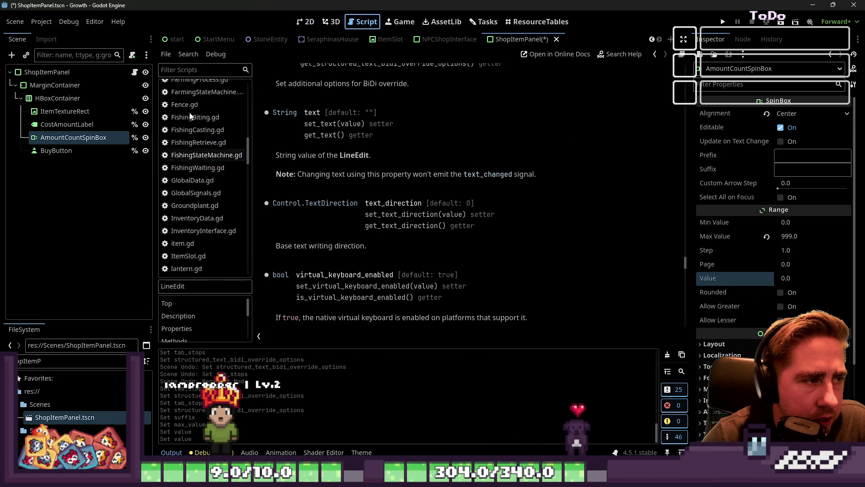
pyautogui.scroll(5, 406, 202)
pyautogui.hotkey('ctrl', 's')
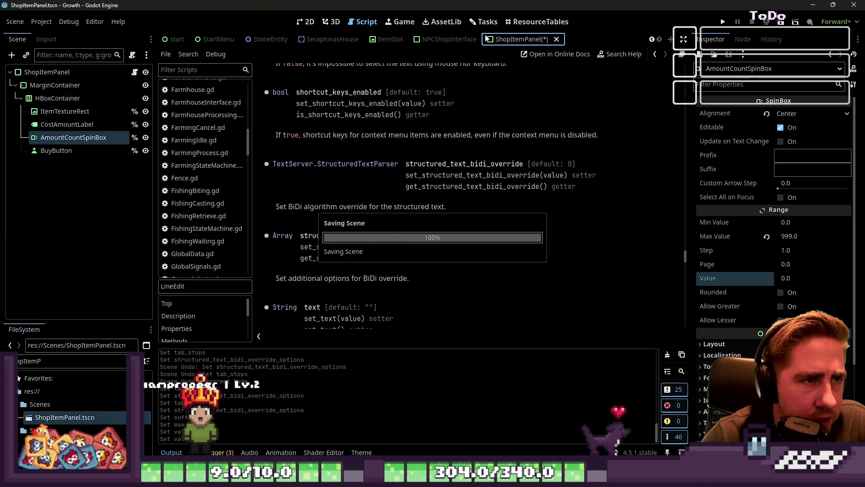
pyautogui.click(72, 77)
pyautogui.click(134, 72)
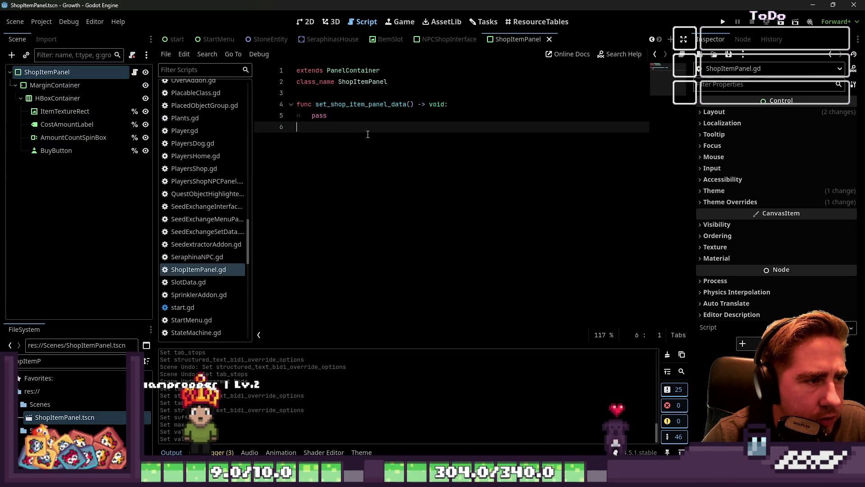
pyautogui.press('BackSpace')
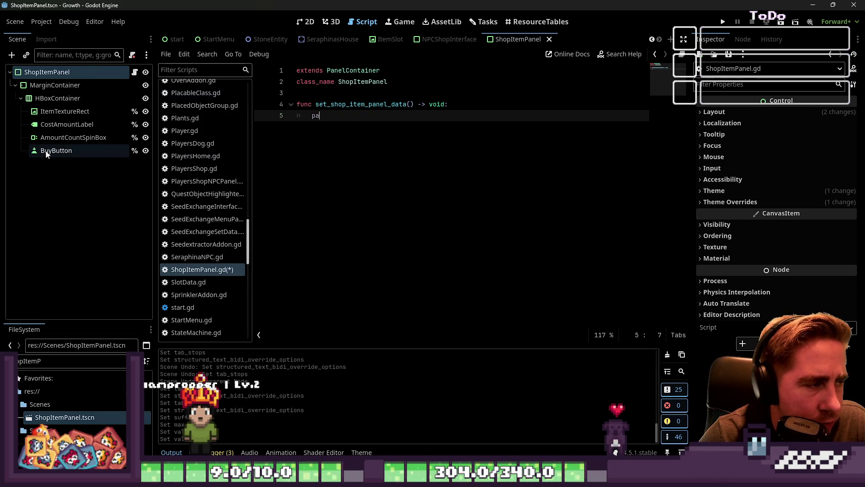
# Step: Set AmountCountSpinBox's Min Value to 1 and check the panel in 2D
pyautogui.click(49, 137)
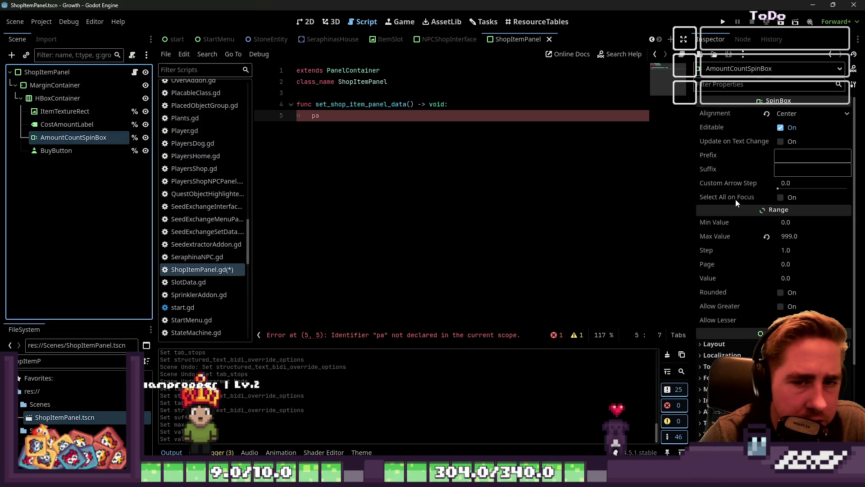
pyautogui.click(804, 223)
pyautogui.write('1')
pyautogui.press('Return')
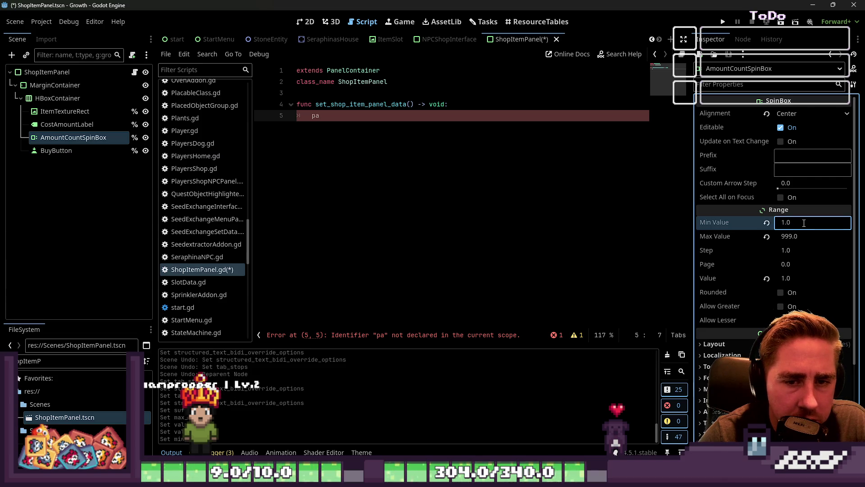
pyautogui.click(300, 26)
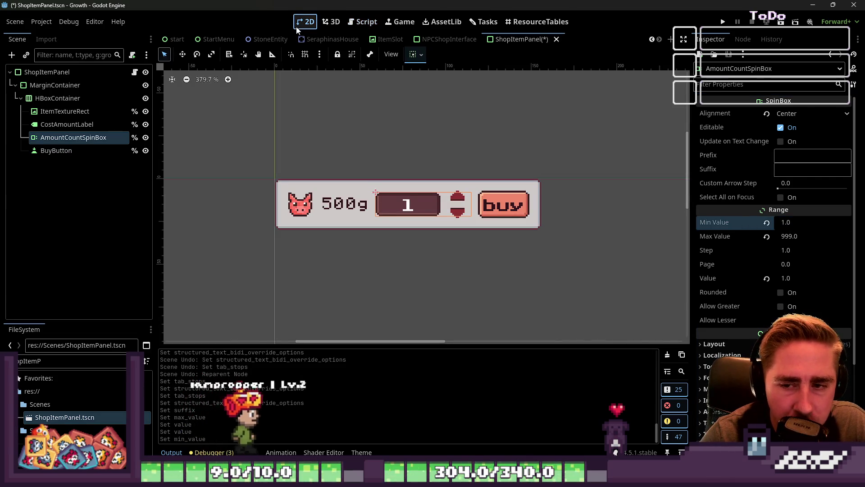
pyautogui.click(363, 21)
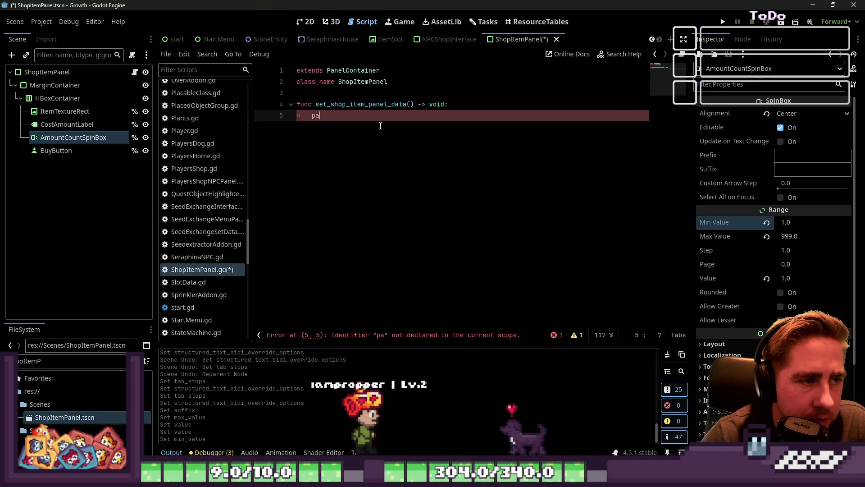
# Step: Add a _ready() function calling connect_signal() above set_shop_item_panel_data
pyautogui.write('ss')
pyautogui.press('Return')
pyautogui.press('Return')
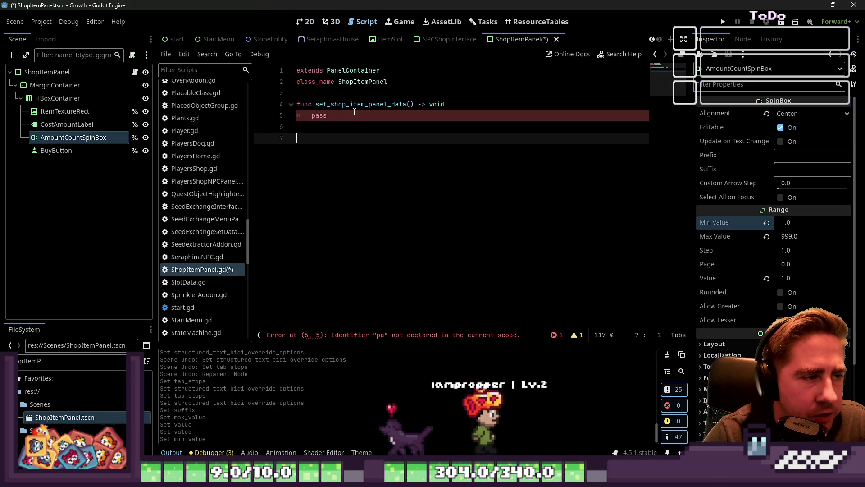
pyautogui.press('Up')
pyautogui.press('Up')
pyautogui.press('Up')
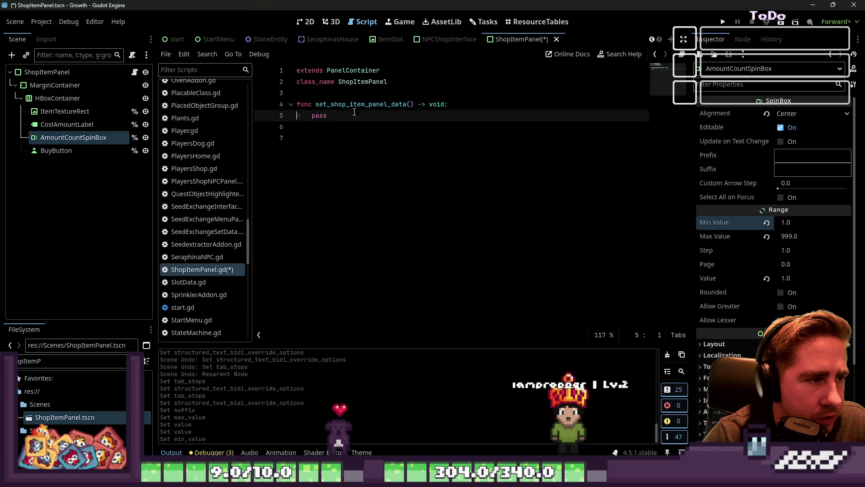
pyautogui.press('Down')
pyautogui.press('Down')
pyautogui.press('Down')
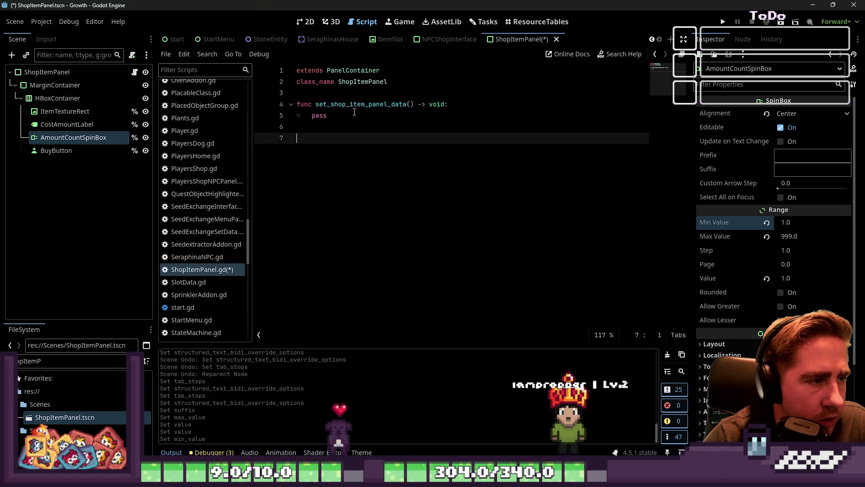
pyautogui.press('Up')
pyautogui.press('Up')
pyautogui.press('Up')
pyautogui.press('Return')
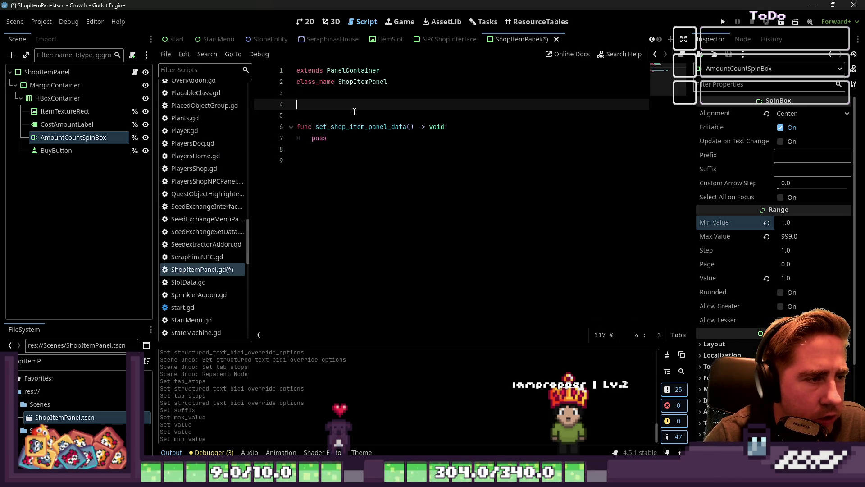
pyautogui.write('func _rea')
pyautogui.press('Return')
pyautogui.press('Return')
pyautogui.write('nect_signal')
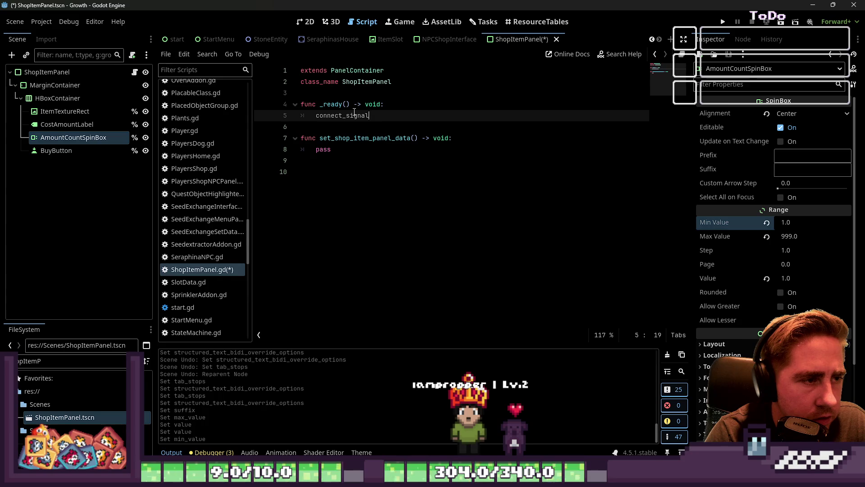
pyautogui.press('Down')
pyautogui.press('Return')
pyautogui.press('Return')
pyautogui.press('Up')
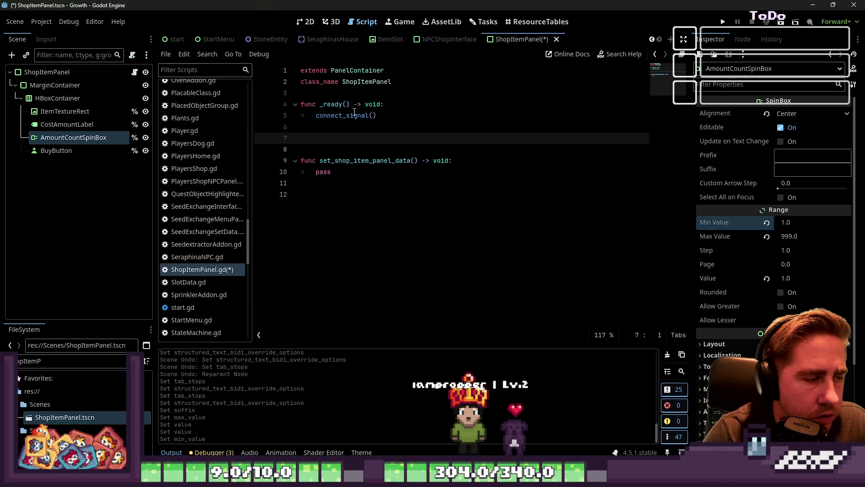
# Step: Add an update_cost_amount_label() -> void stub containing pass
pyautogui.write('fucn')
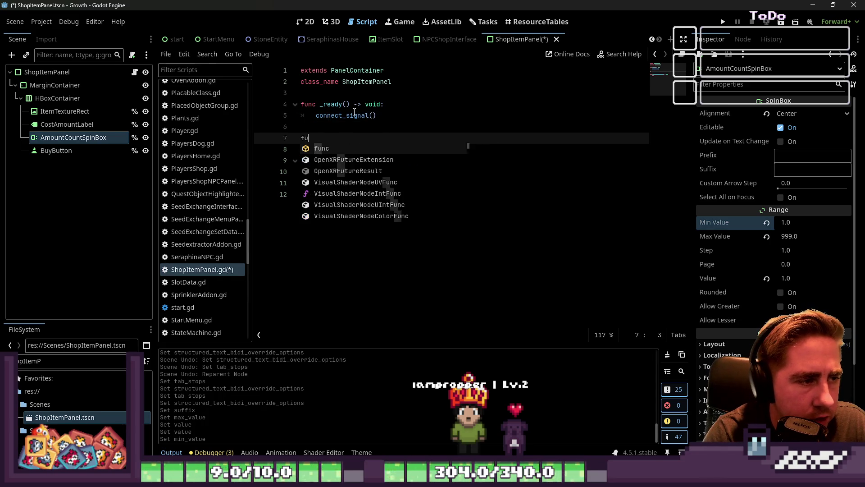
pyautogui.press('BackSpace')
pyautogui.press('BackSpace')
pyautogui.write('nc update_')
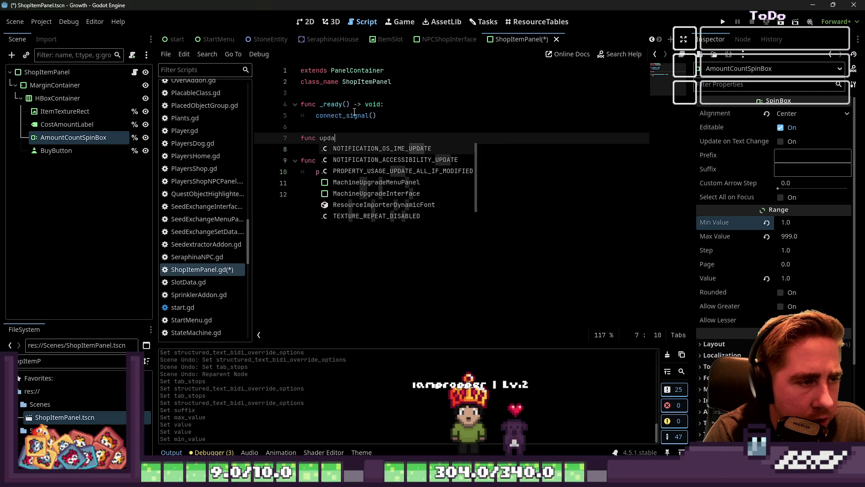
pyautogui.write('cost')
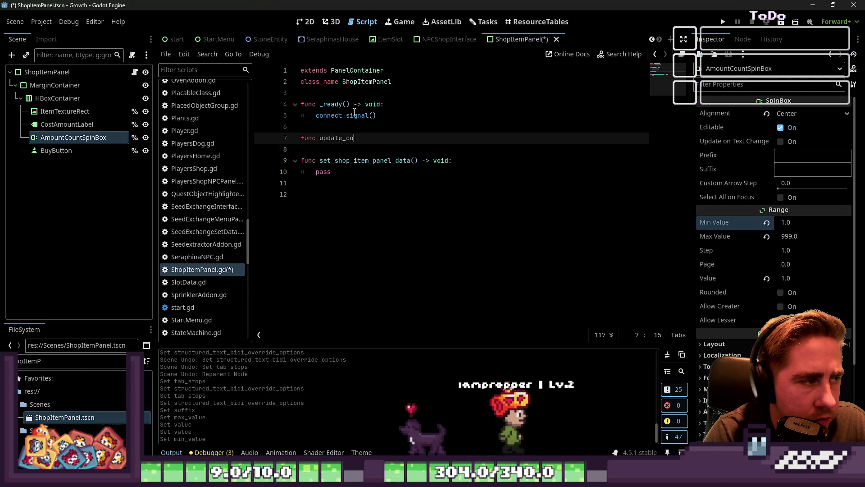
pyautogui.write('_amount_label() -> void:')
pyautogui.press('Return')
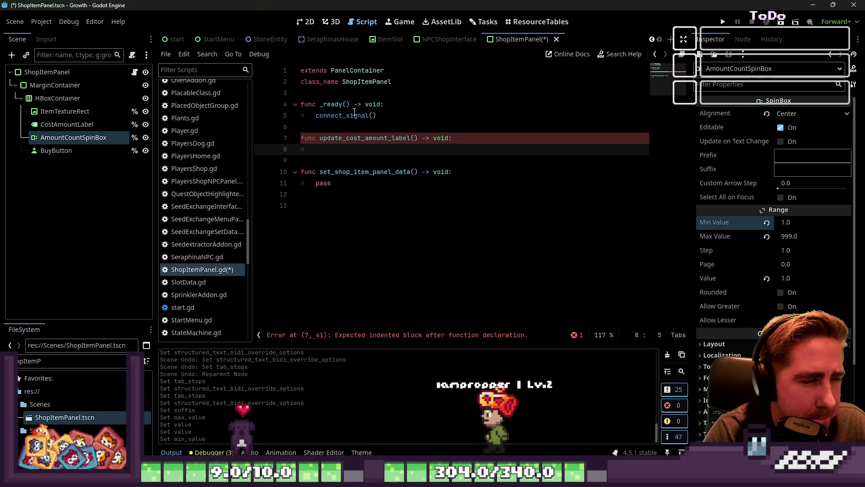
pyautogui.press('Up')
pyautogui.press('Up')
pyautogui.press('Return')
pyautogui.press('Return')
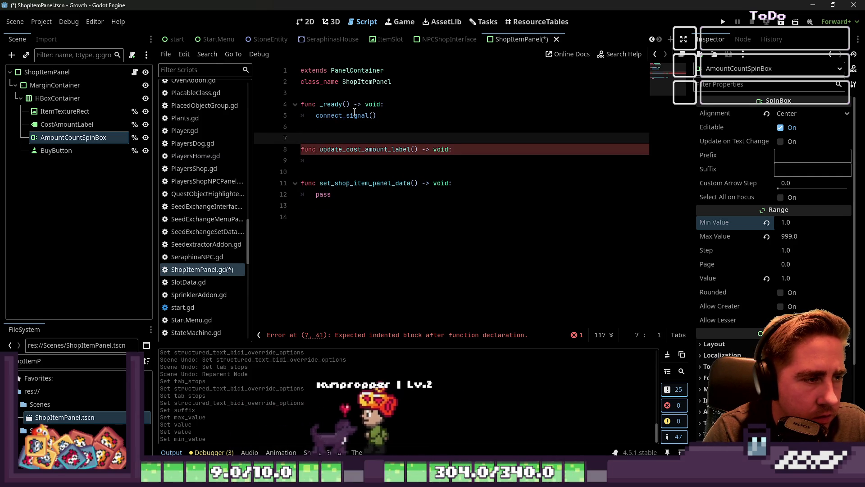
pyautogui.press('Down')
pyautogui.press('Down')
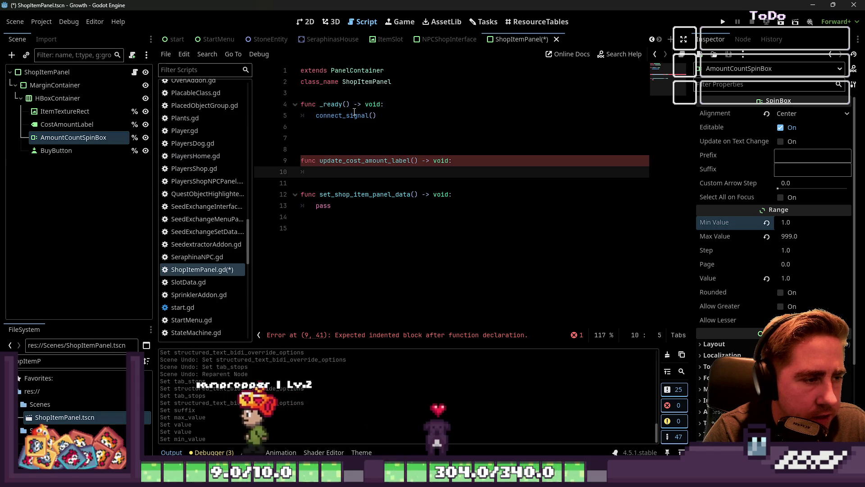
pyautogui.write('pass')
pyautogui.press('Up')
pyautogui.press('Up')
pyautogui.press('Up')
pyautogui.press('Down')
pyautogui.press('Up')
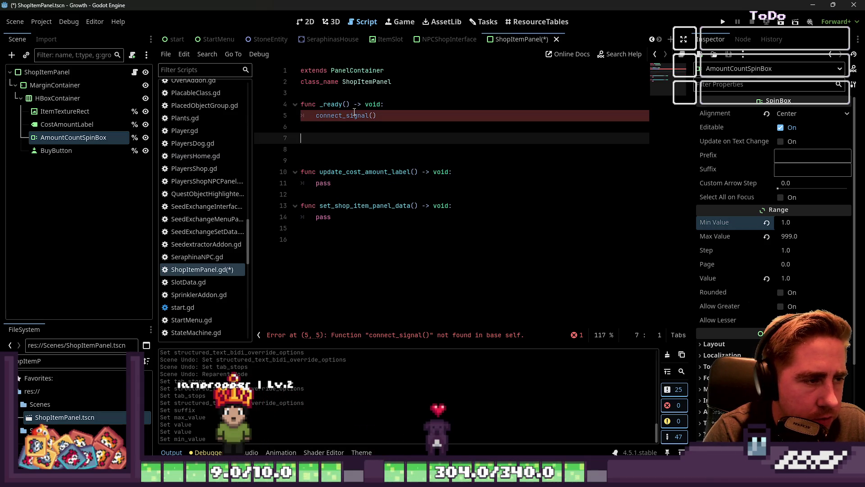
# Step: Declare func connect_signals() -> void and rename the _ready call to connect_signals()
pyautogui.write('func connect')
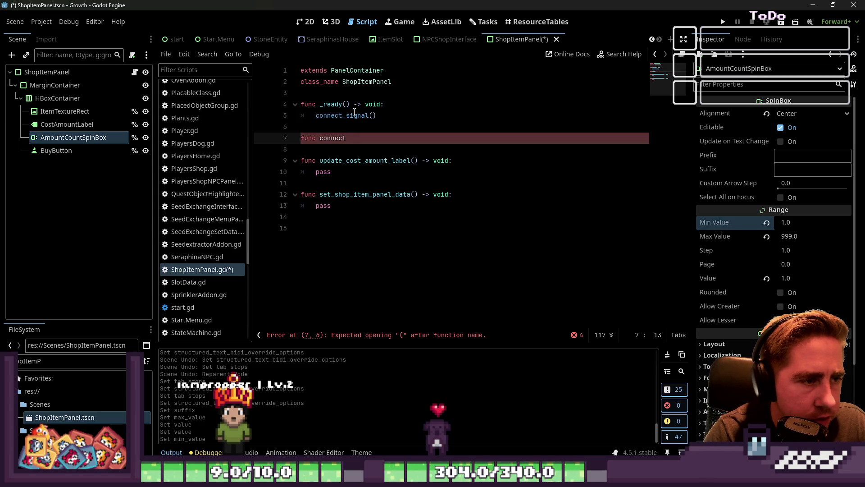
pyautogui.press('BackSpace')
pyautogui.press('BackSpace')
pyautogui.write('signla')
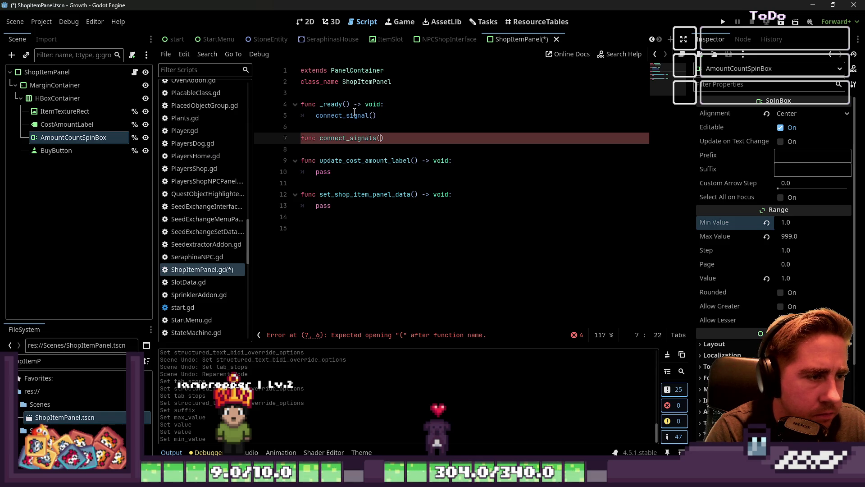
pyautogui.write(') -> vo')
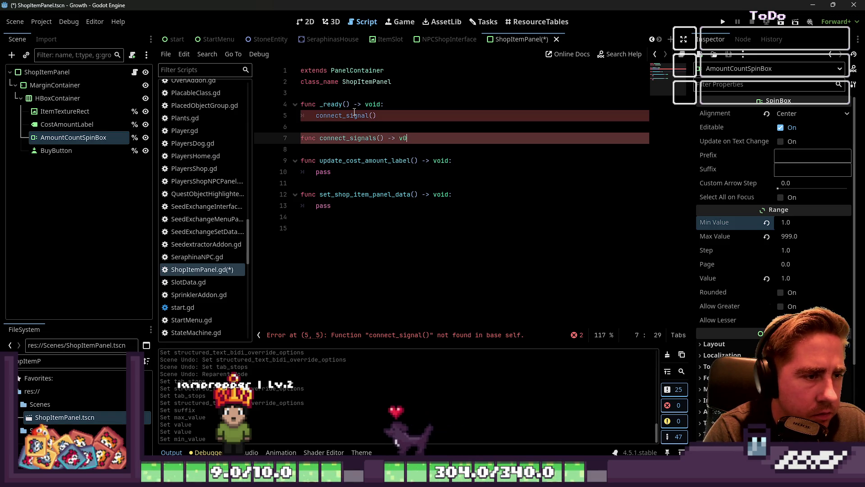
pyautogui.write('v')
pyautogui.press('BackSpace')
pyautogui.write('id:')
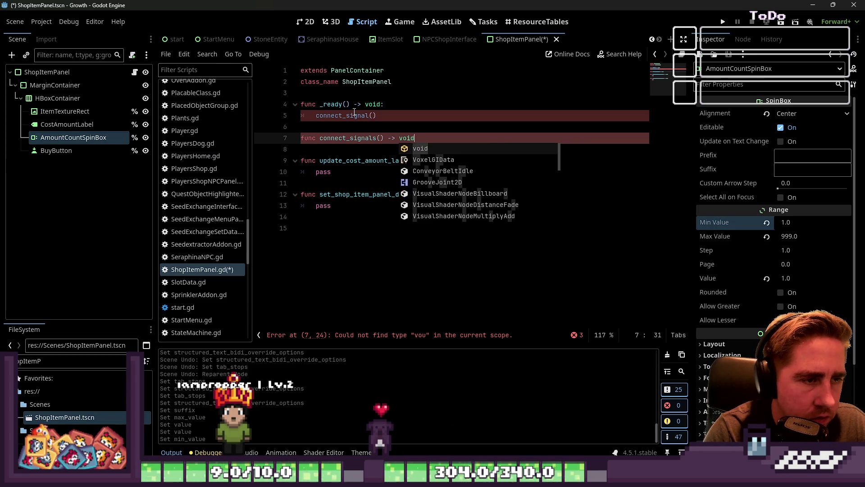
pyautogui.press('Return')
pyautogui.press('Up')
pyautogui.press('Up')
pyautogui.press('Up')
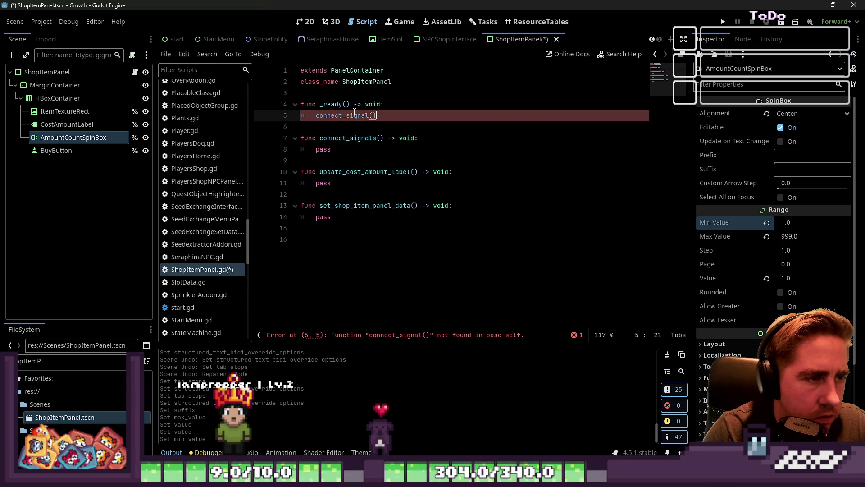
pyautogui.write('s')
pyautogui.press('Down')
pyautogui.press('Down')
pyautogui.press('Down')
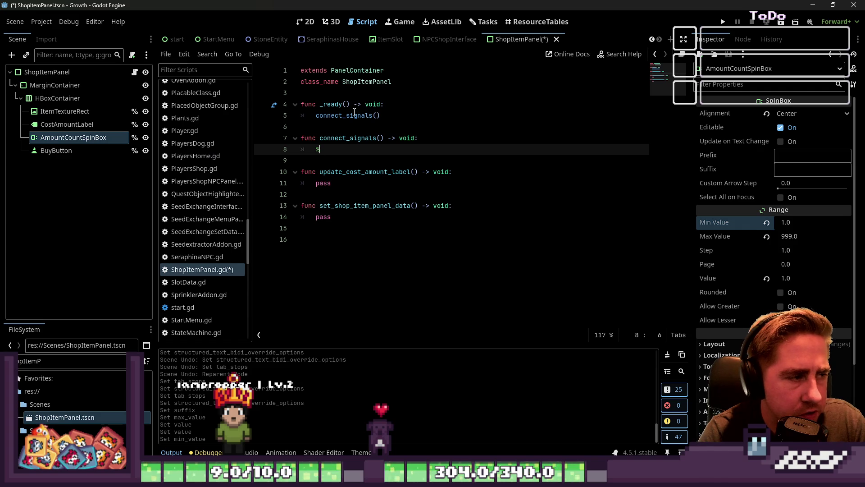
# Step: Write %AmountCountSpinBox.value_changed in connect_signals and check the spin box's Signals list
pyautogui.press('Return')
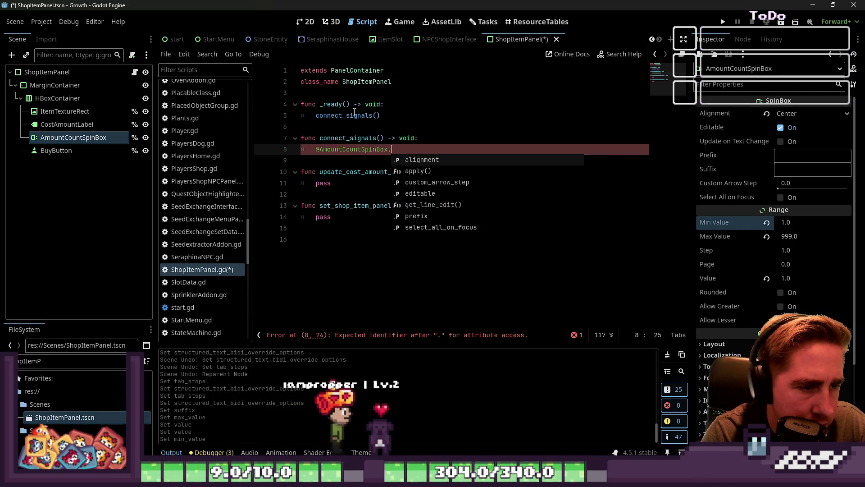
pyautogui.write('ha')
pyautogui.press('BackSpace')
pyautogui.press('BackSpace')
pyautogui.write('chang')
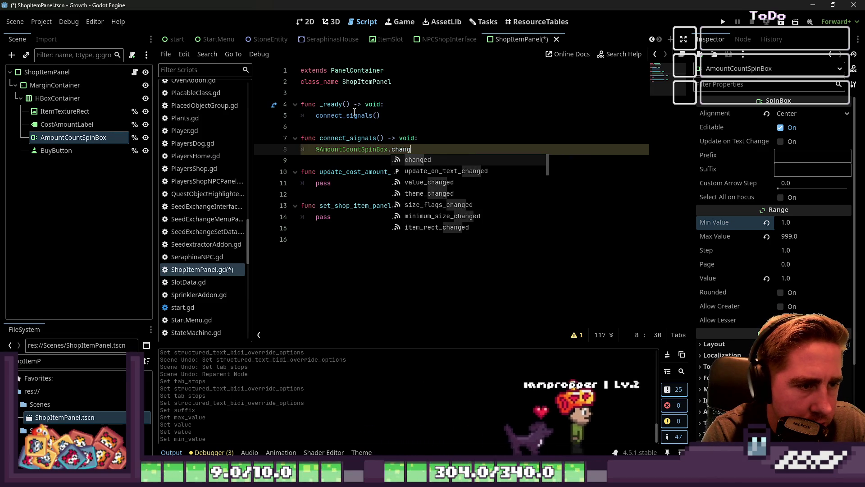
pyautogui.press('Down')
pyautogui.press('Down')
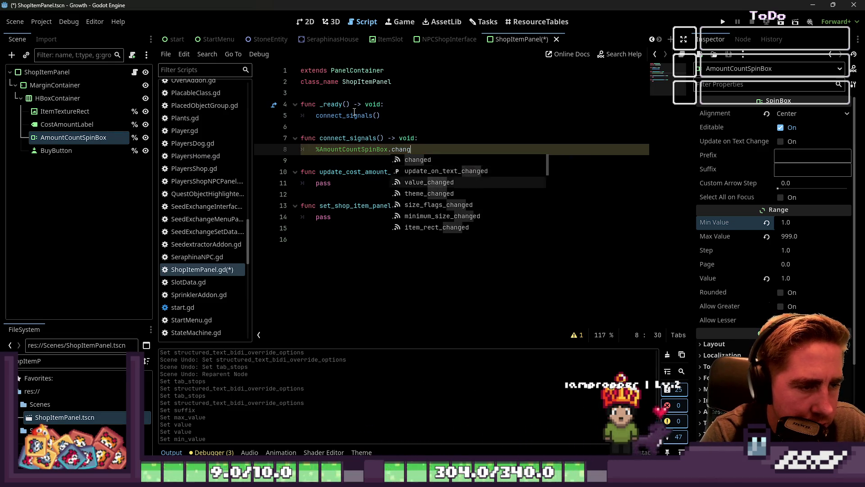
pyautogui.press('Return')
pyautogui.click(772, 40)
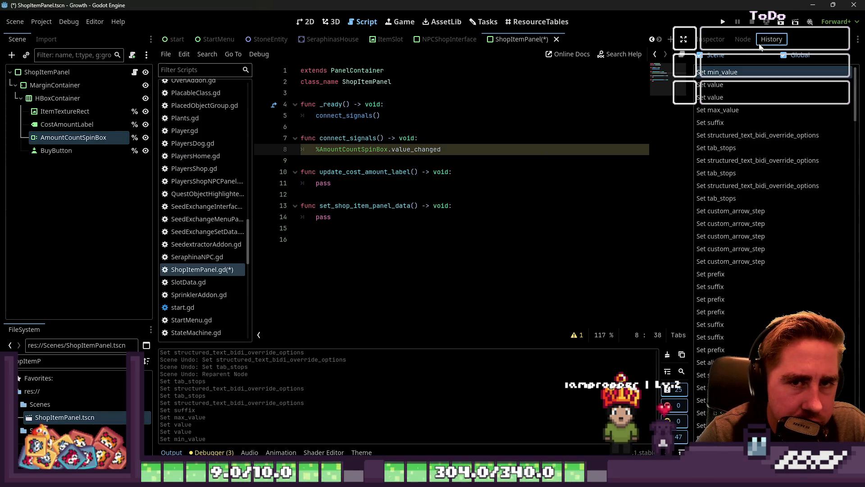
pyautogui.click(753, 40)
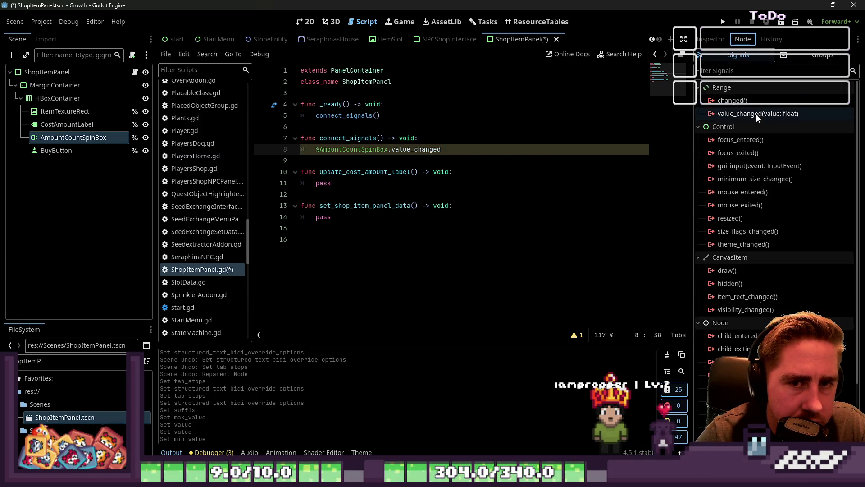
pyautogui.moveTo(756, 114)
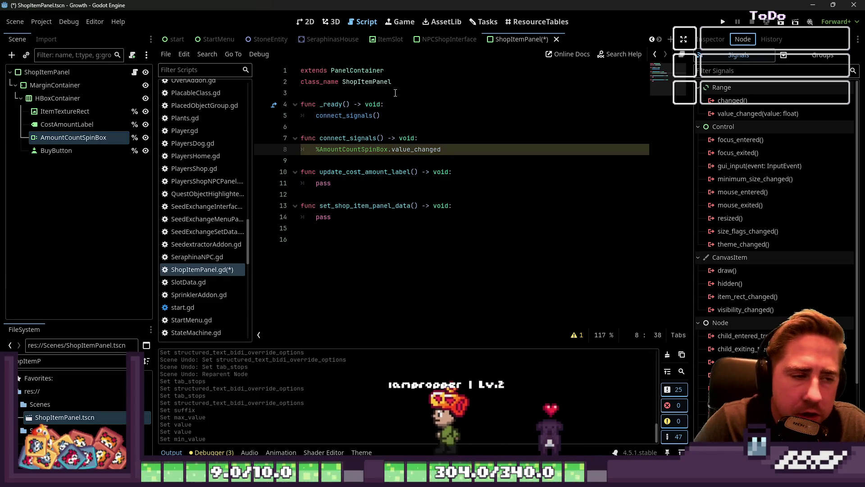
# Step: Connect value_changed to update_cost_amount_label as the callback
pyautogui.press('Left')
pyautogui.press('Left')
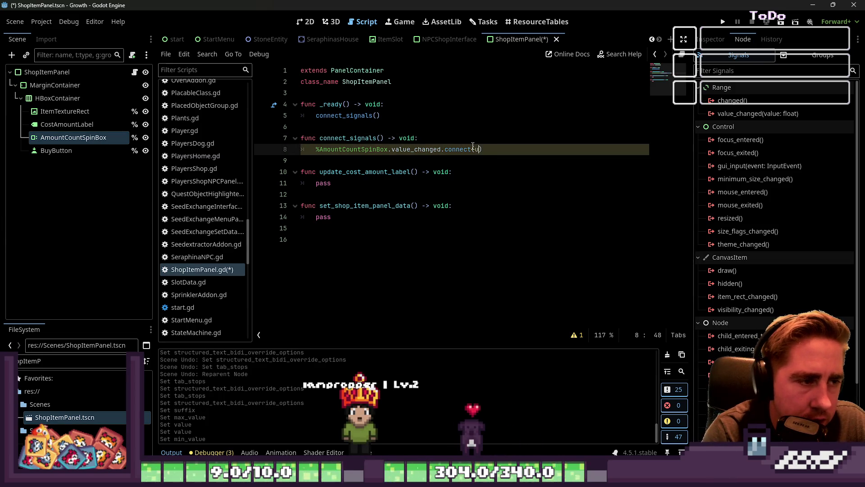
pyautogui.write('e_cost')
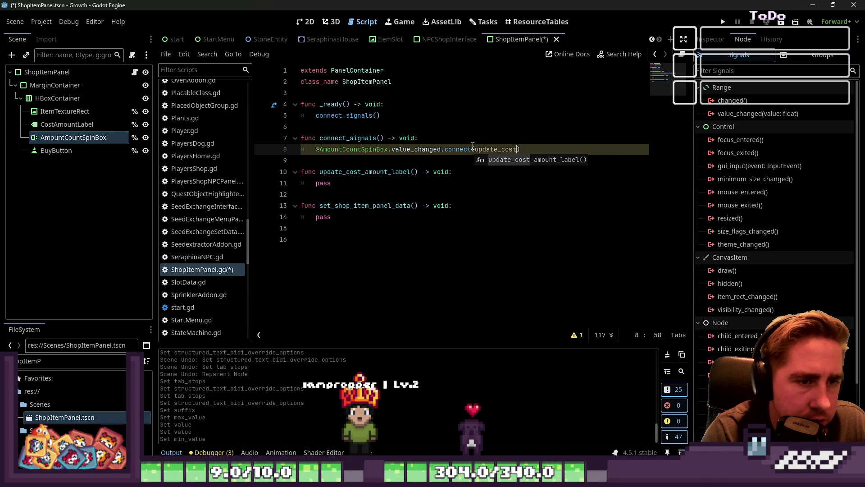
pyautogui.press('Return')
pyautogui.press('Down')
pyautogui.press('Down')
pyautogui.press('Down')
pyautogui.press('Up')
pyautogui.hotkey('ctrl', 'Left')
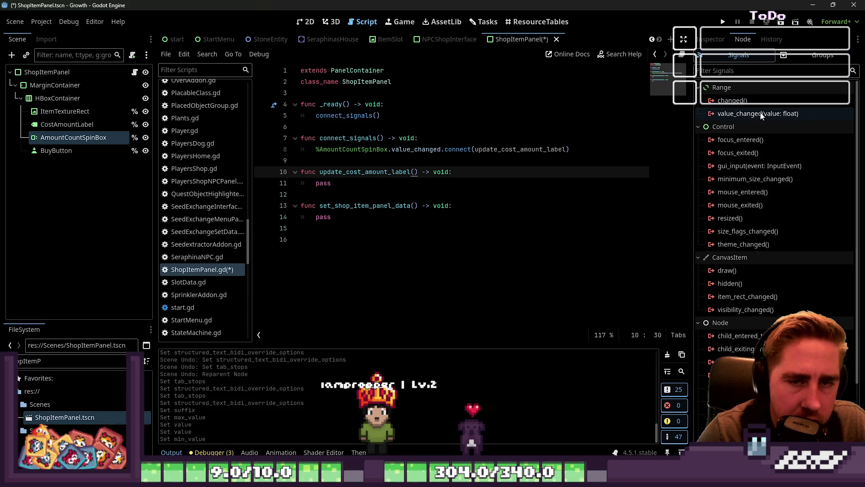
# Step: Give update_cost_amount_label a value : float parameter
pyautogui.click(417, 173)
pyautogui.write('value : float')
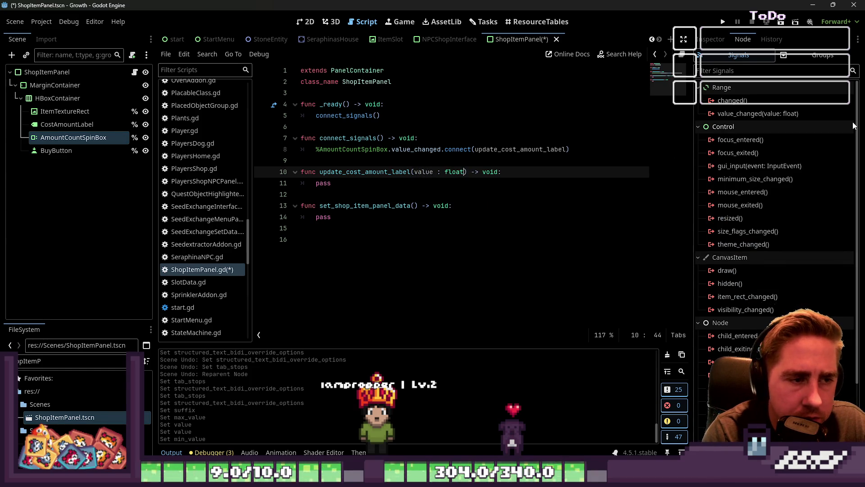
pyautogui.press('Down')
pyautogui.hotkey('ctrl', 'shift', 'Left')
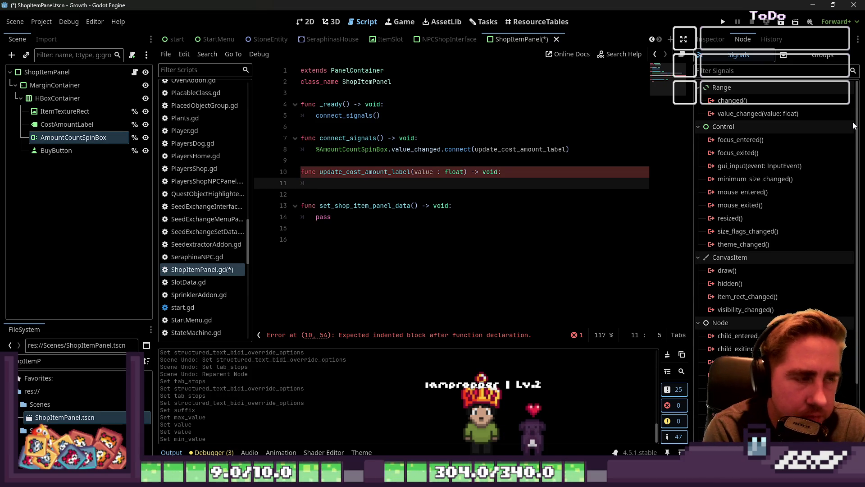
pyautogui.press('Up')
pyautogui.press('Up')
pyautogui.press('Up')
pyautogui.press('Return')
pyautogui.press('Return')
pyautogui.press('Up')
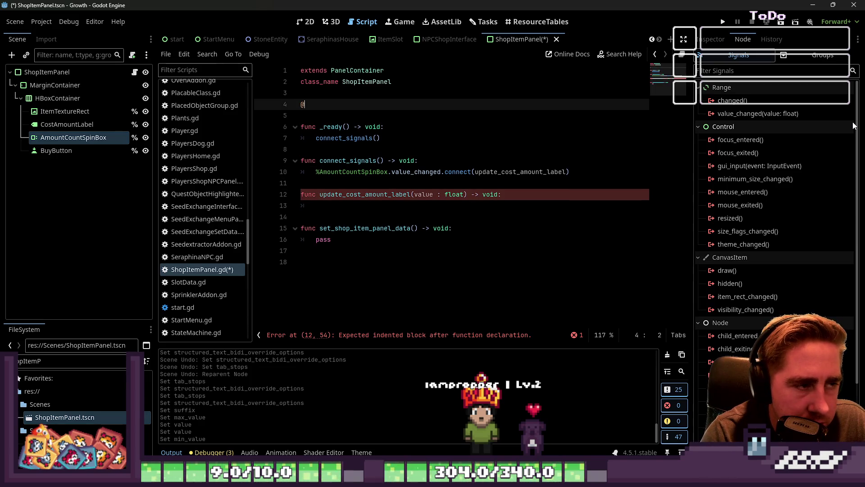
pyautogui.write('var ')
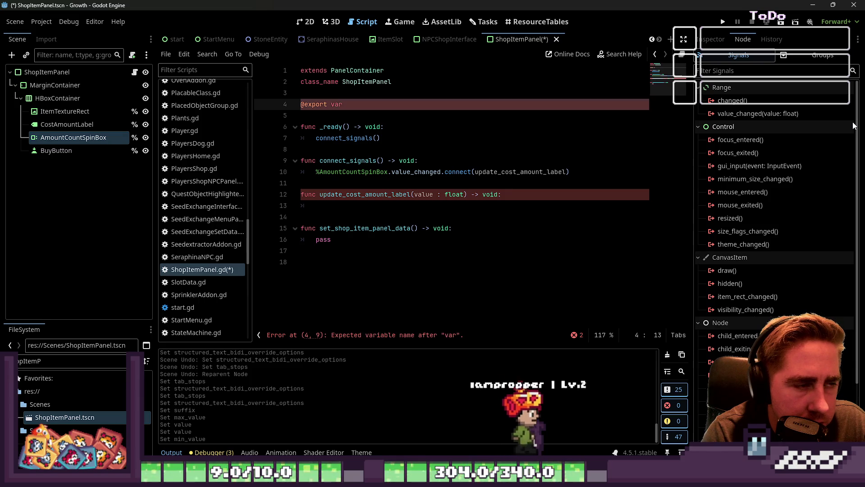
pyautogui.write('ItemSl')
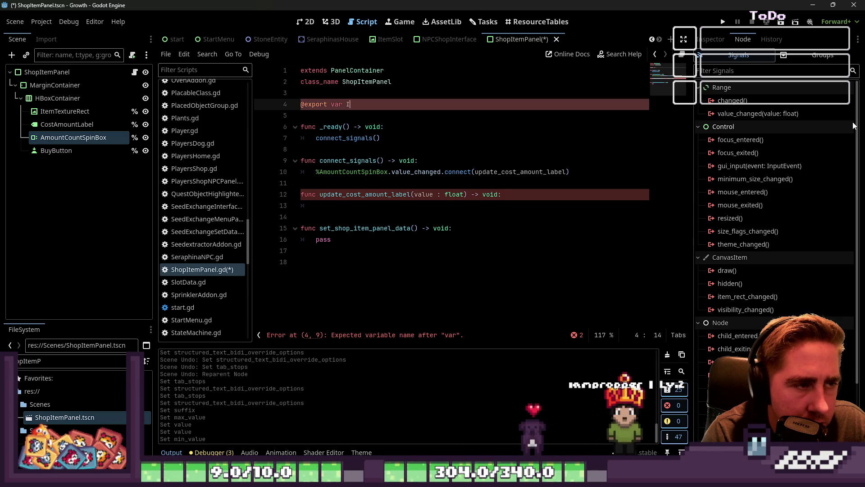
pyautogui.write('otData : SlotData')
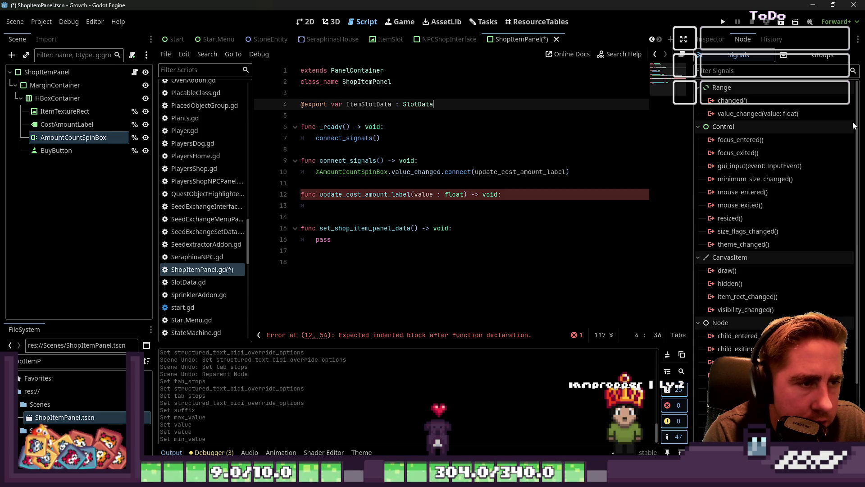
# Step: Start an 'ItemSlotData.' line in update_cost_amount_label and browse its suggestions
pyautogui.press('Down')
pyautogui.press('Down')
pyautogui.press('Down')
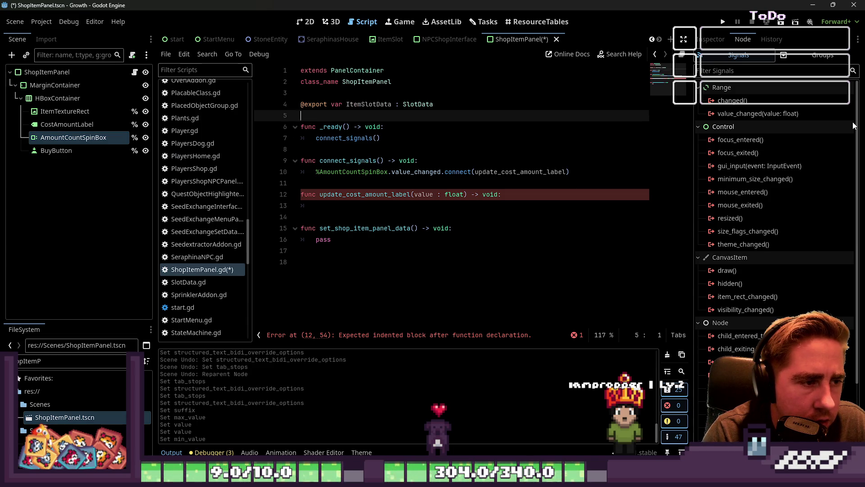
pyautogui.write('ItemSlotData.')
pyautogui.press('Up')
pyautogui.press('Down')
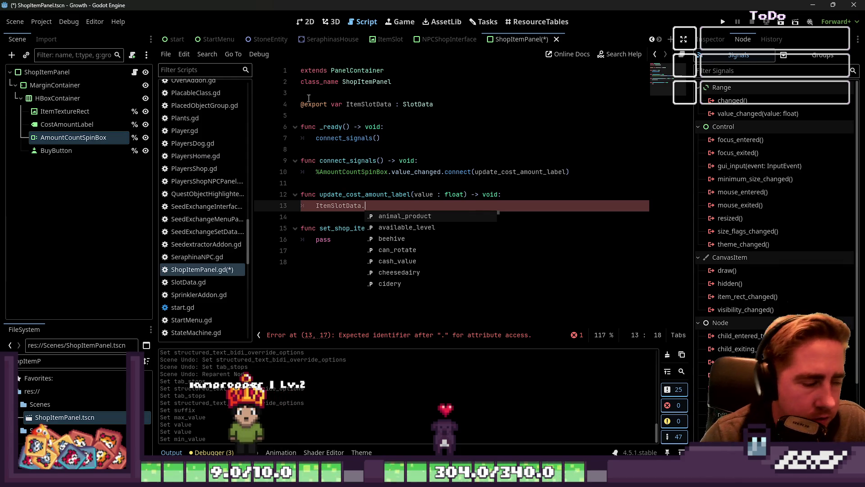
pyautogui.scroll(-3, 214, 243)
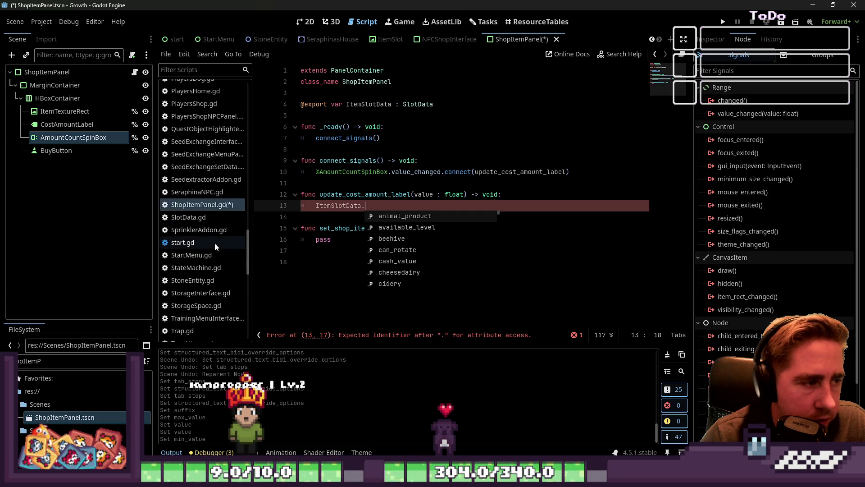
# Step: Check SlotData.gd for its standard_value field, then return to ShopItemPanel.gd
pyautogui.click(189, 216)
pyautogui.scroll(-4, 360, 184)
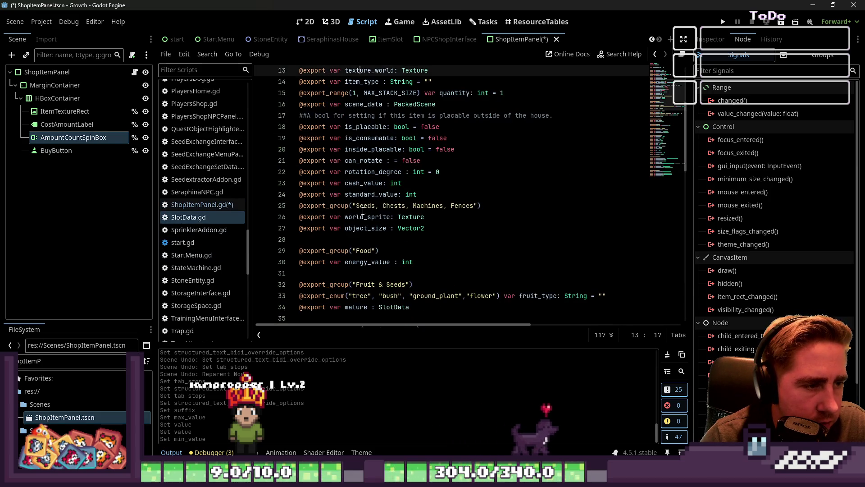
pyautogui.click(363, 21)
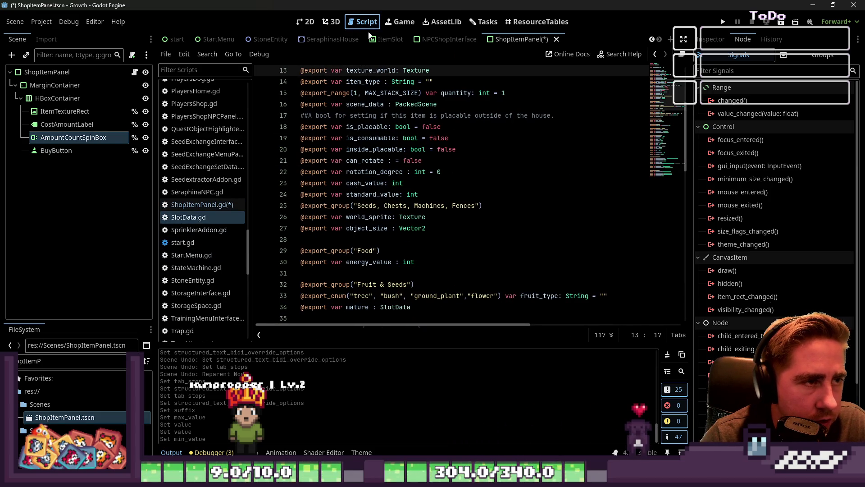
pyautogui.click(483, 23)
pyautogui.click(515, 28)
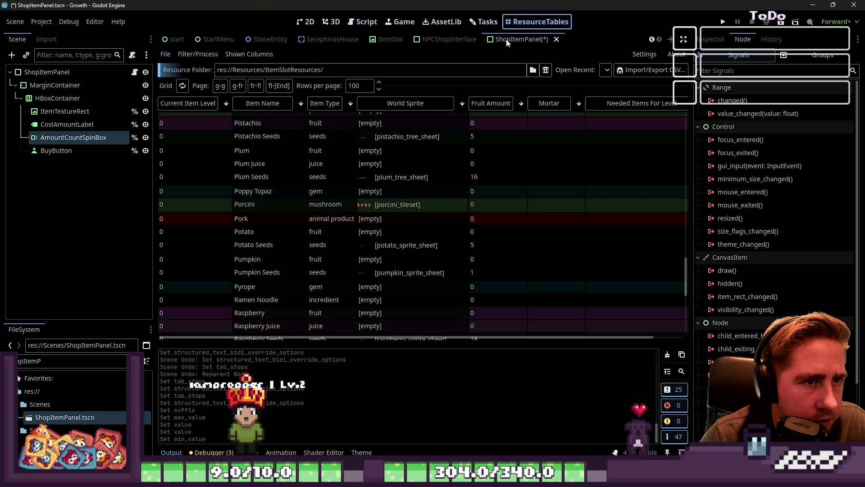
pyautogui.click(358, 26)
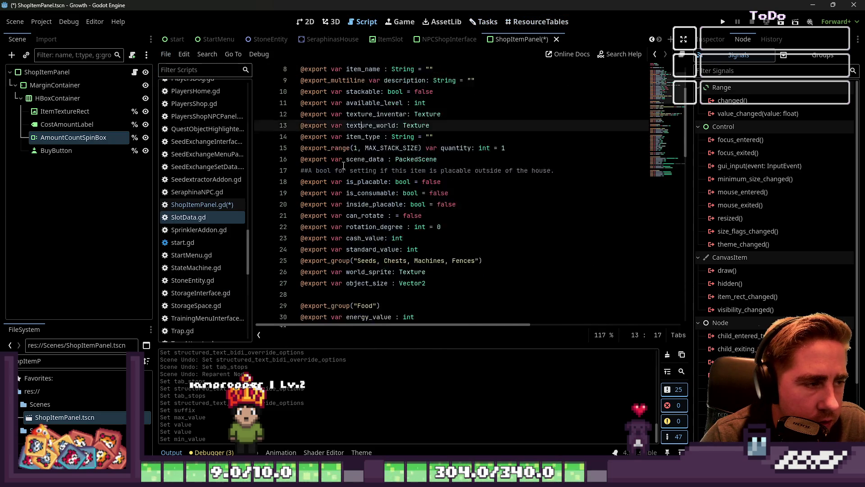
pyautogui.click(202, 205)
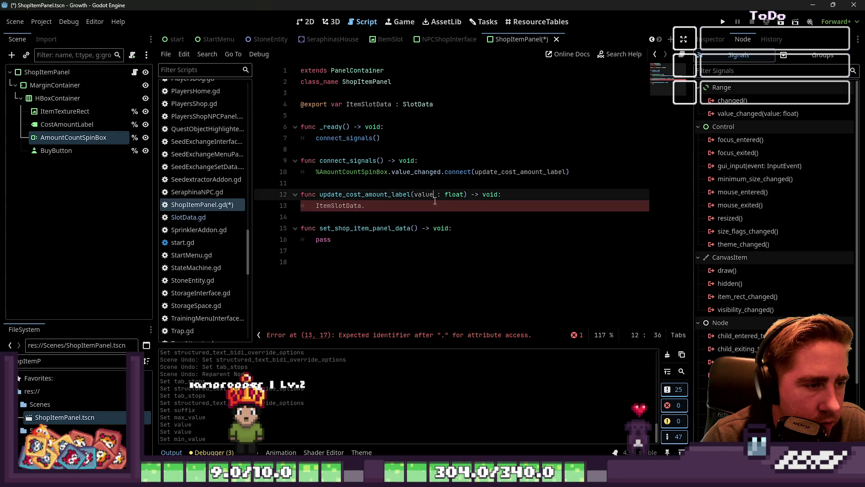
# Step: Set %CostAmountLabel.text to "%s" % str(ItemSlotData.standard_value * value)
pyautogui.write('.sta')
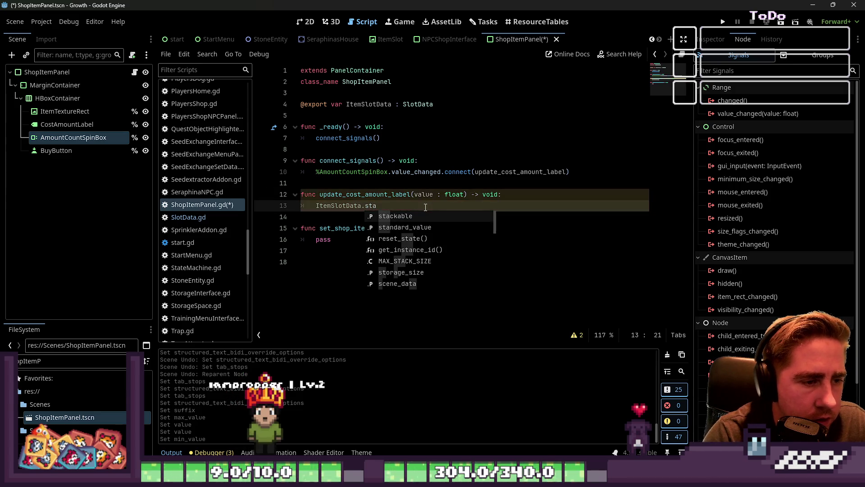
pyautogui.press('Return')
pyautogui.press('Home')
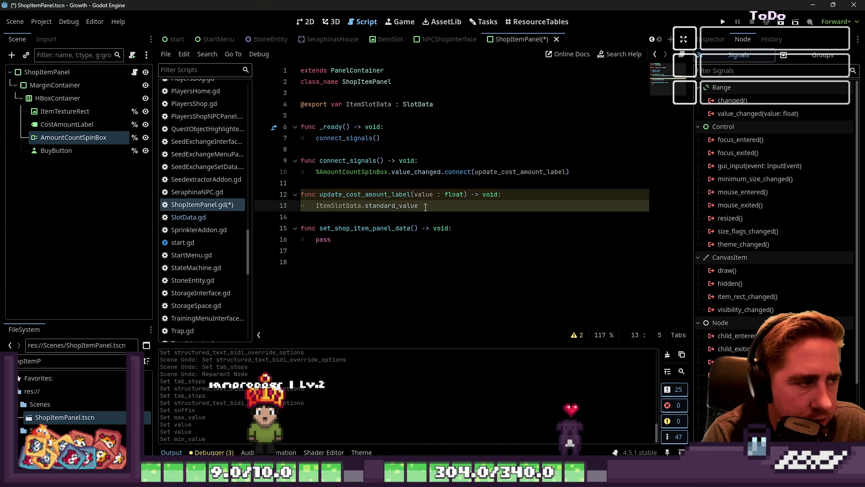
pyautogui.write('stAmountLa')
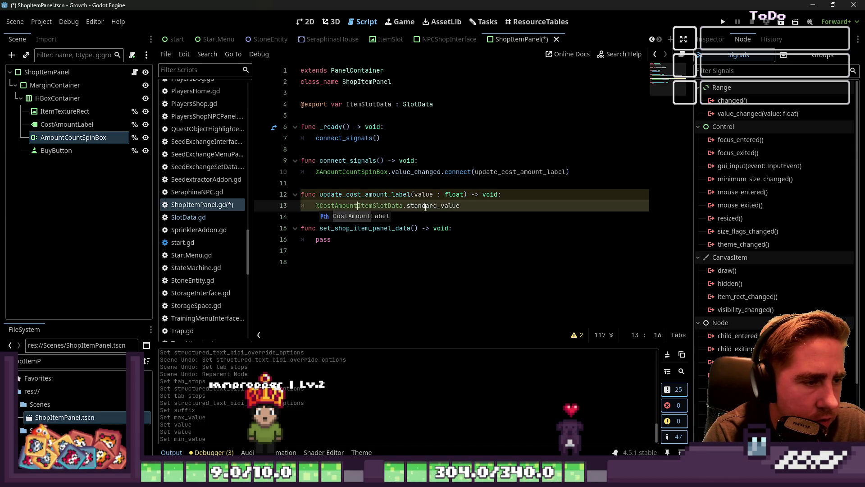
pyautogui.write('bel.text = ')
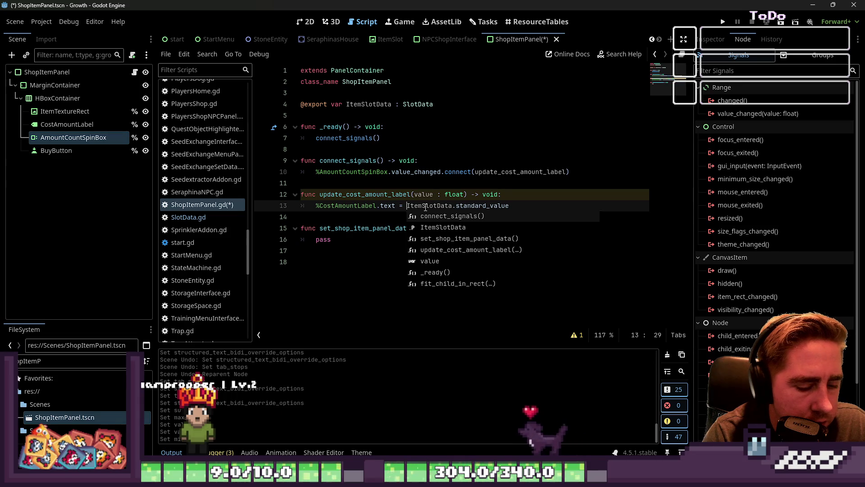
pyautogui.write('"%')
pyautogui.write('s" %')
pyautogui.press('End')
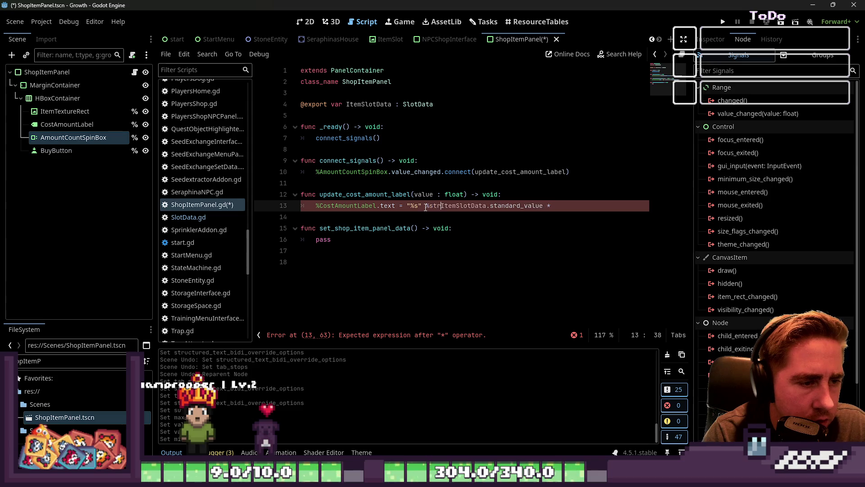
pyautogui.write('r(')
pyautogui.press('End')
pyautogui.write(')')
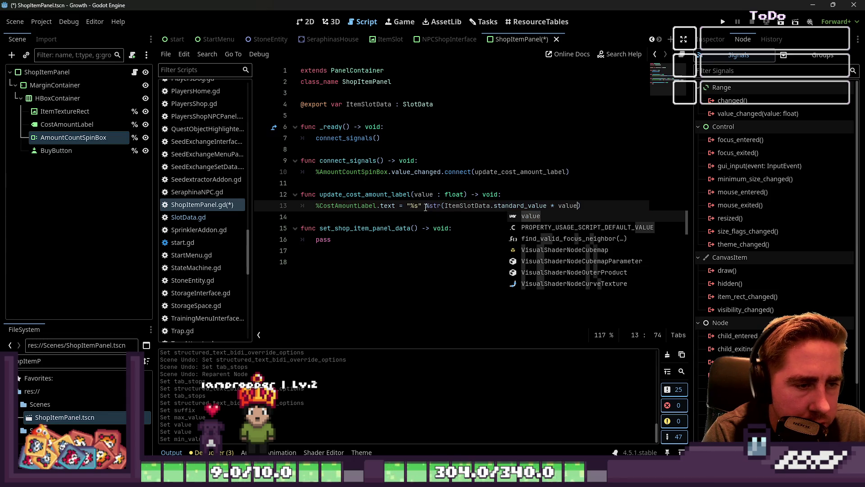
# Step: Wrap value in int() and make the label format read "%s Gold"
pyautogui.press('Escape')
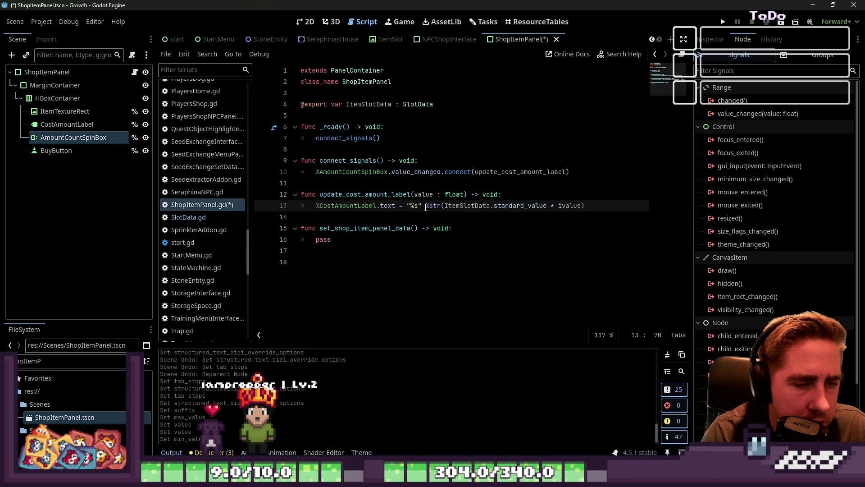
pyautogui.write('nt(')
pyautogui.press('Right')
pyautogui.press('Right')
pyautogui.press('Right')
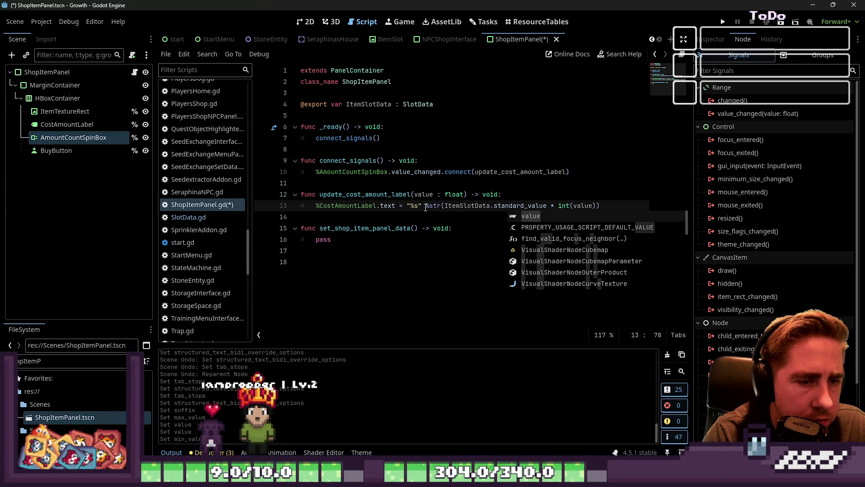
pyautogui.press('Escape')
pyautogui.press('Up')
pyautogui.press('Up')
pyautogui.press('Down')
pyautogui.press('Down')
pyautogui.press('Down')
pyautogui.press('Up')
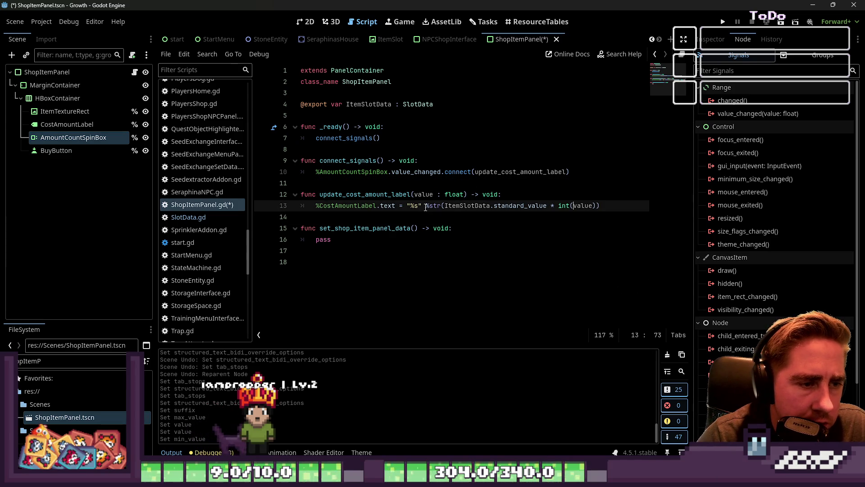
pyautogui.press('Left')
pyautogui.press('Left')
pyautogui.press('Left')
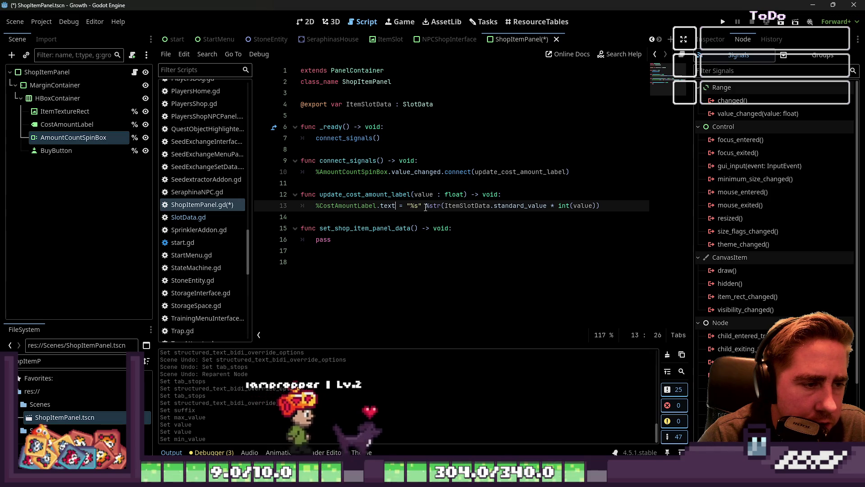
pyautogui.write('+')
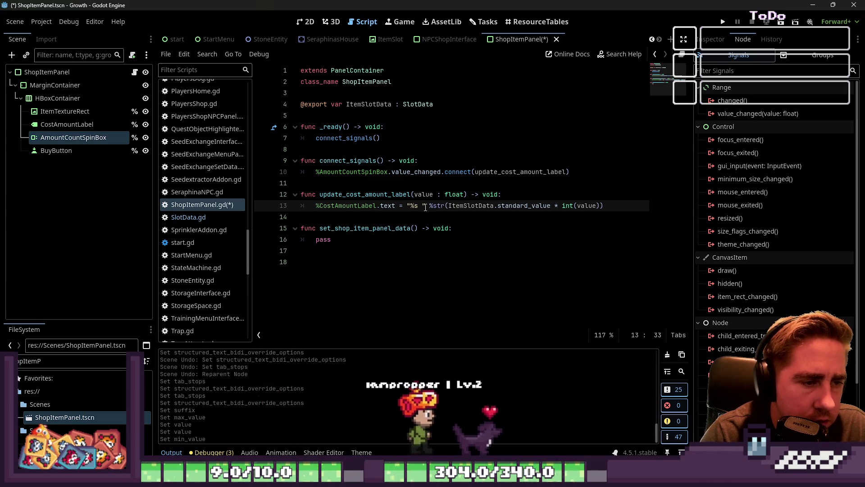
pyautogui.press('BackSpace')
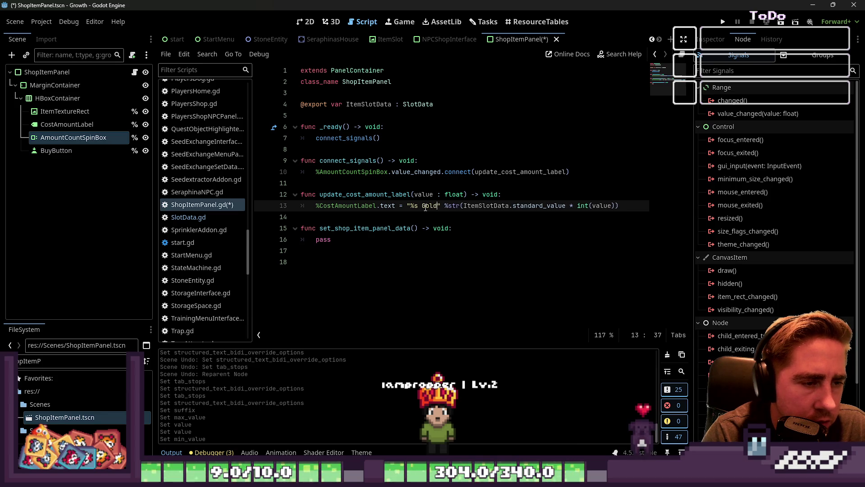
# Step: Glance at the panel node's properties, signals and layout, then return to the ShopItemPanel script
pyautogui.click(722, 41)
pyautogui.click(741, 40)
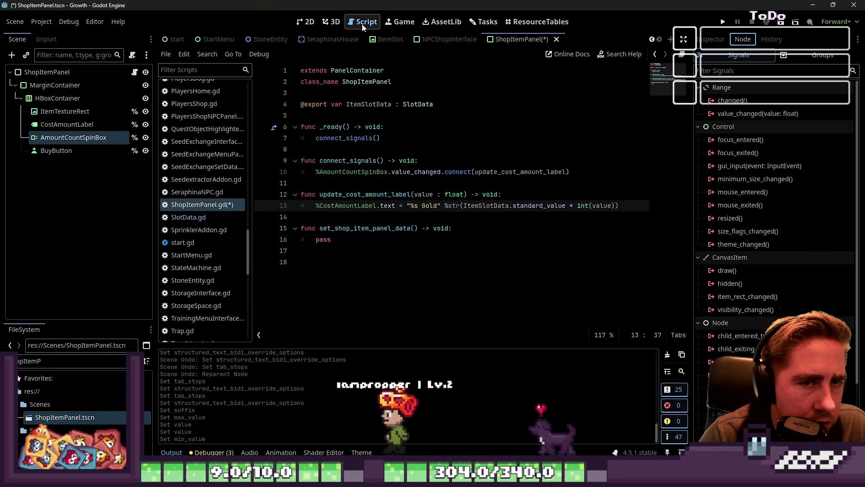
pyautogui.click(305, 21)
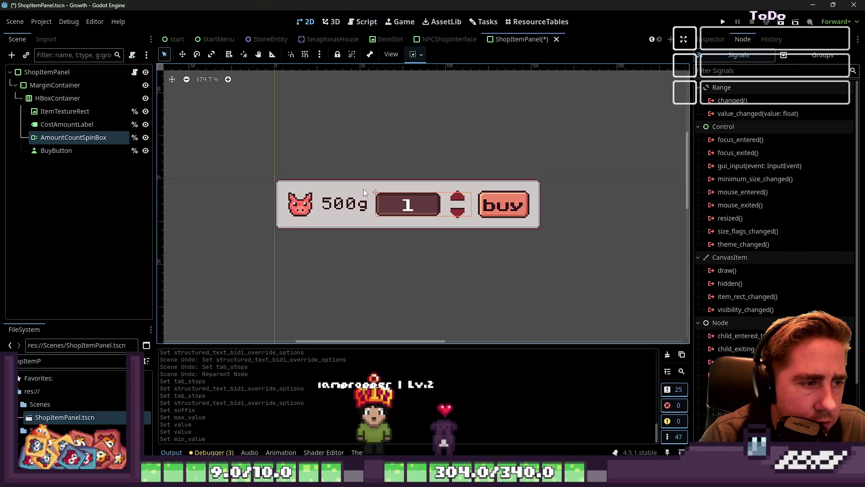
pyautogui.click(348, 19)
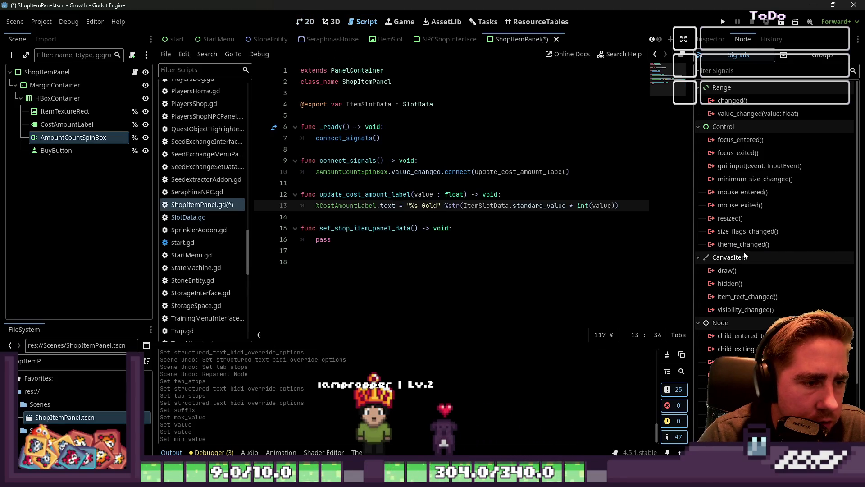
# Step: Change the cost text on line 13 to drop 'Gold' and append + "g"
pyautogui.press('BackSpace')
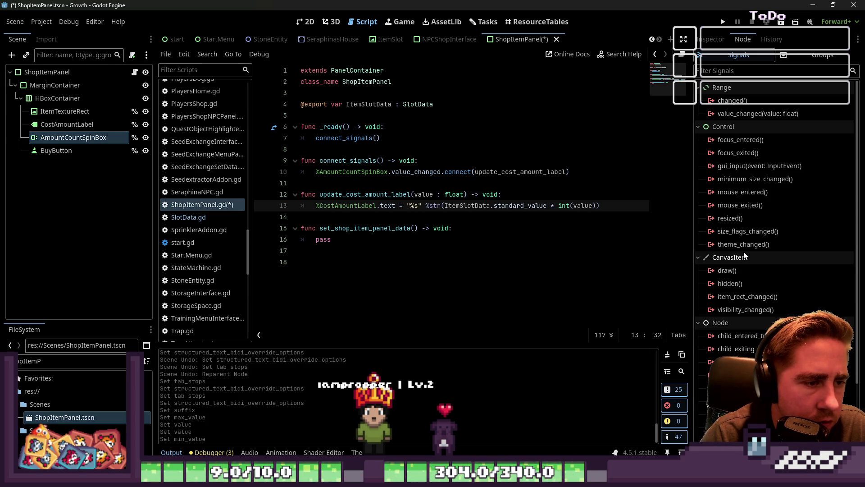
pyautogui.press('End')
pyautogui.write('+ ')
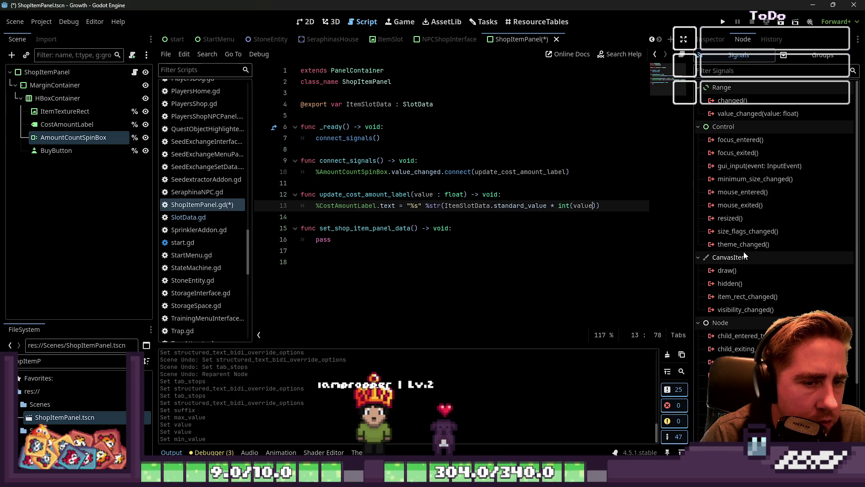
pyautogui.write('"g')
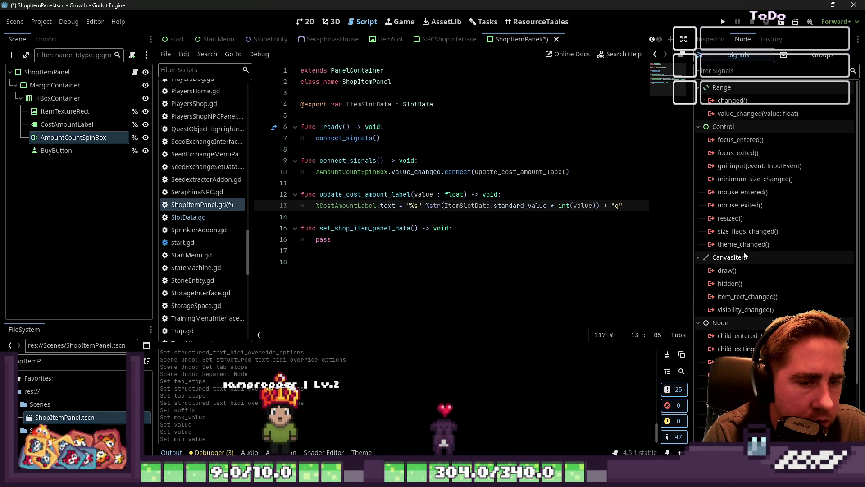
pyautogui.press('Down')
pyautogui.press('Down')
pyautogui.press('Down')
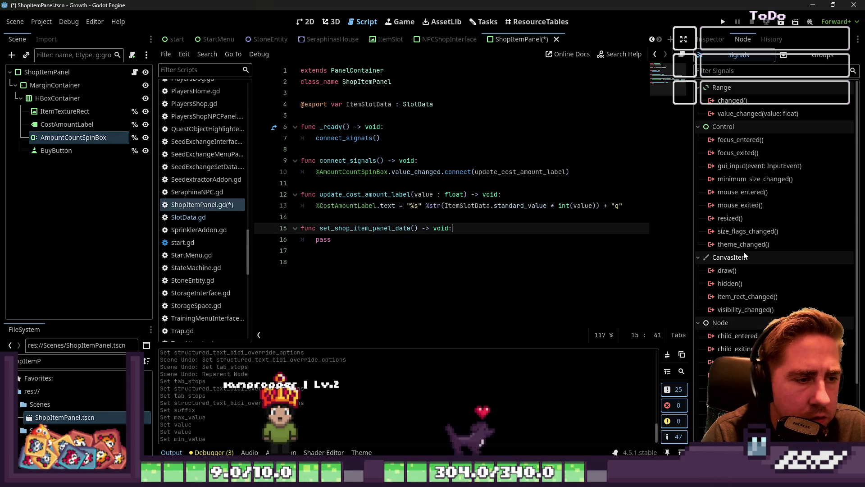
pyautogui.press('Up')
pyautogui.press('Up')
# Step: Save the script and run the project to check the panel shows 500g
pyautogui.hotkey('ctrl', 's')
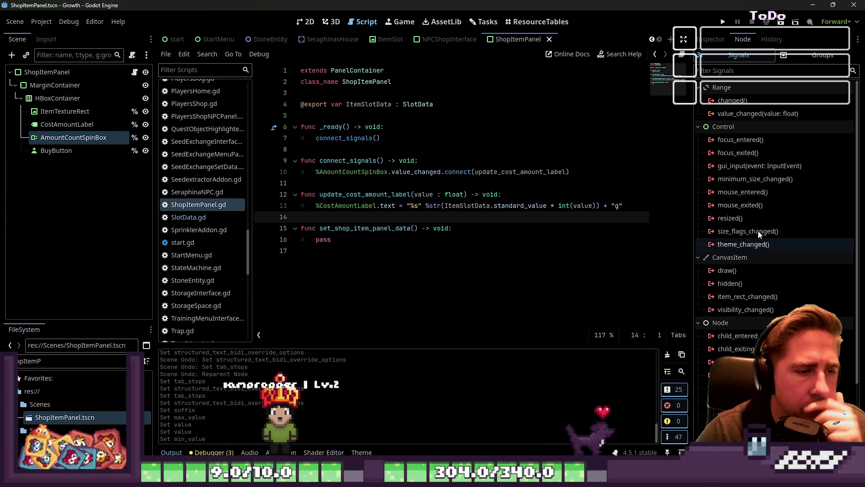
pyautogui.doubleClick(390, 194)
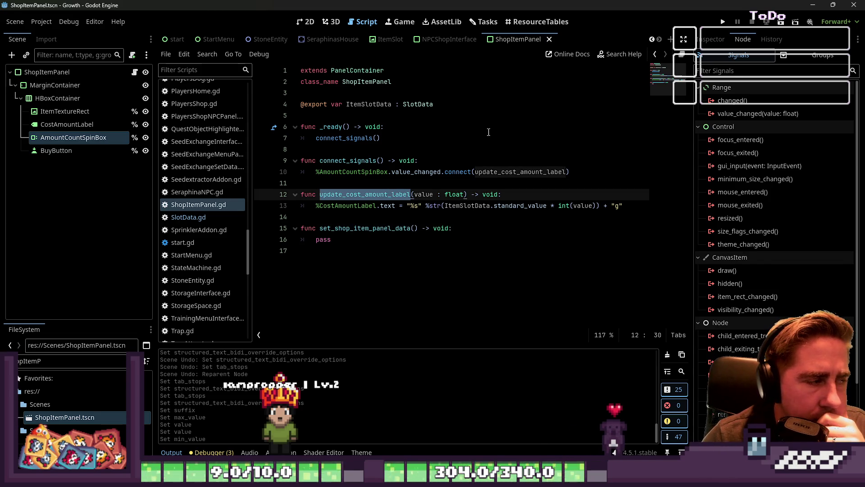
pyautogui.click(781, 25)
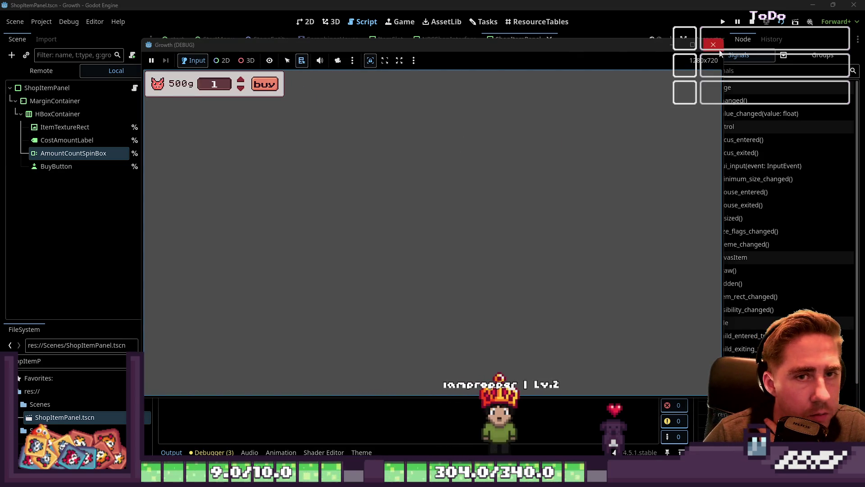
# Step: Stop the game and show the ShopItemPanel root node's properties in the Inspector
pyautogui.press('F8')
pyautogui.click(76, 76)
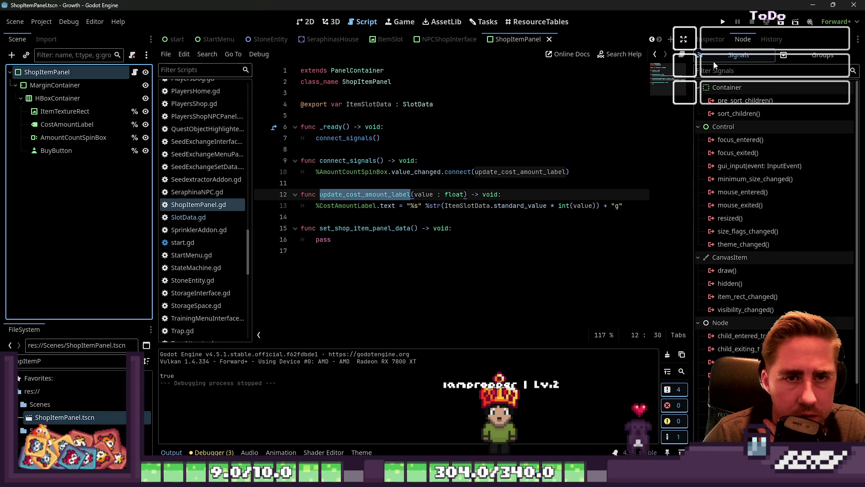
pyautogui.click(716, 42)
# Step: Clear the FileSystem filter and select yellowdahlia_slot_resource.tres in ItemSlotResources
pyautogui.click(63, 362)
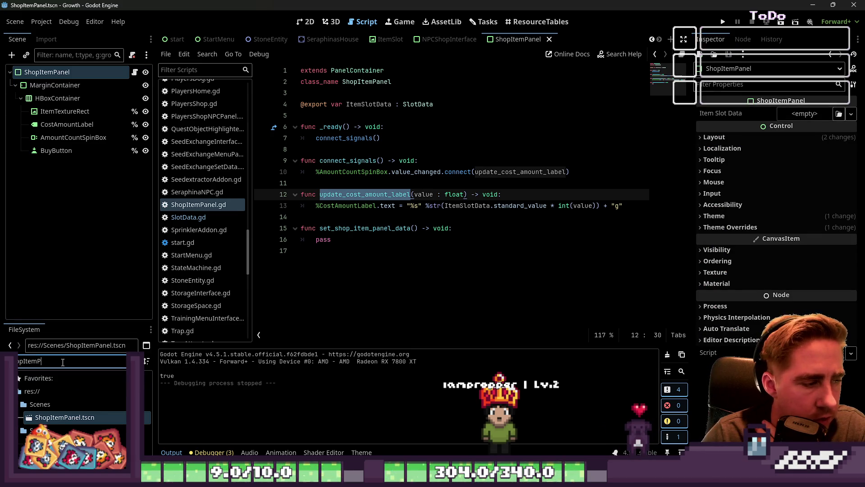
pyautogui.press('BackSpace')
pyautogui.scroll(-5, 41, 402)
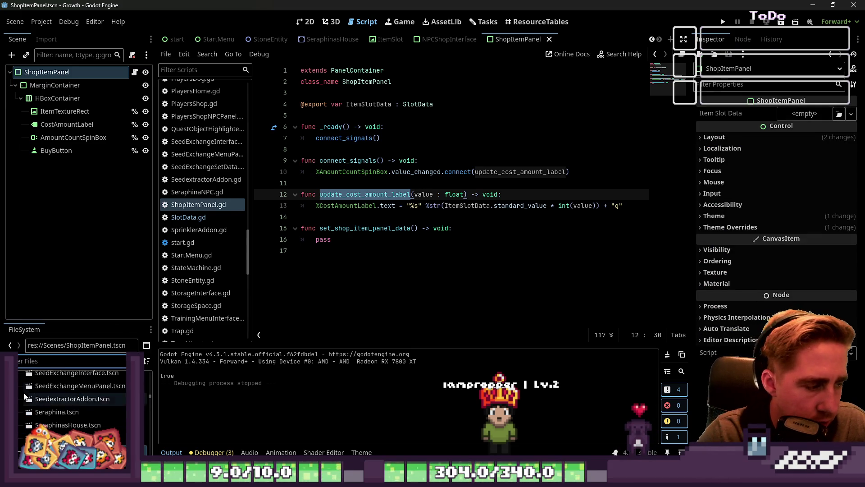
pyautogui.scroll(10, 42, 402)
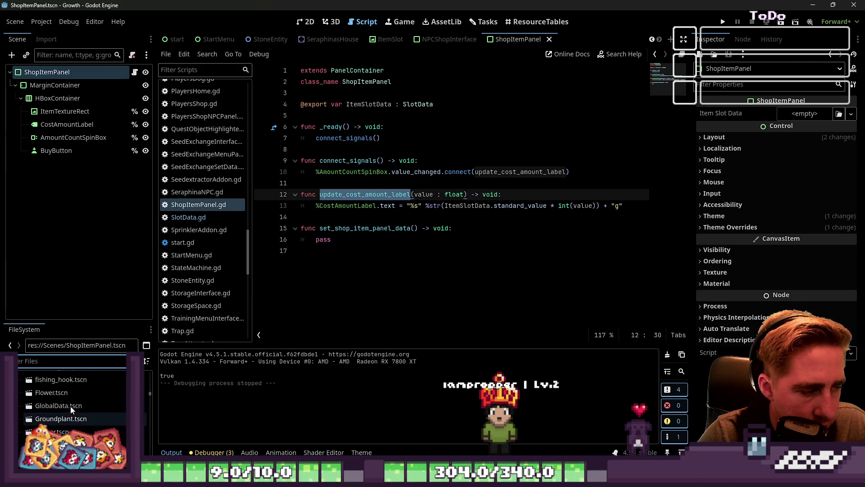
pyautogui.scroll(10, 71, 408)
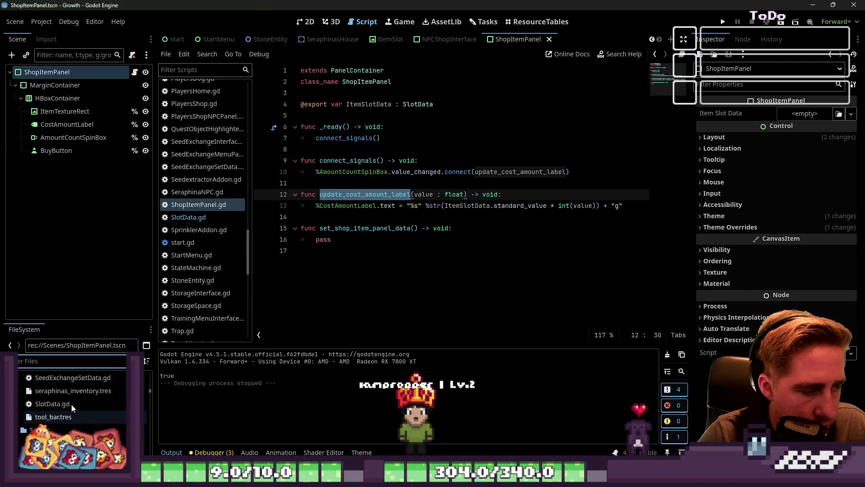
pyautogui.scroll(-15, 71, 408)
pyautogui.click(65, 406)
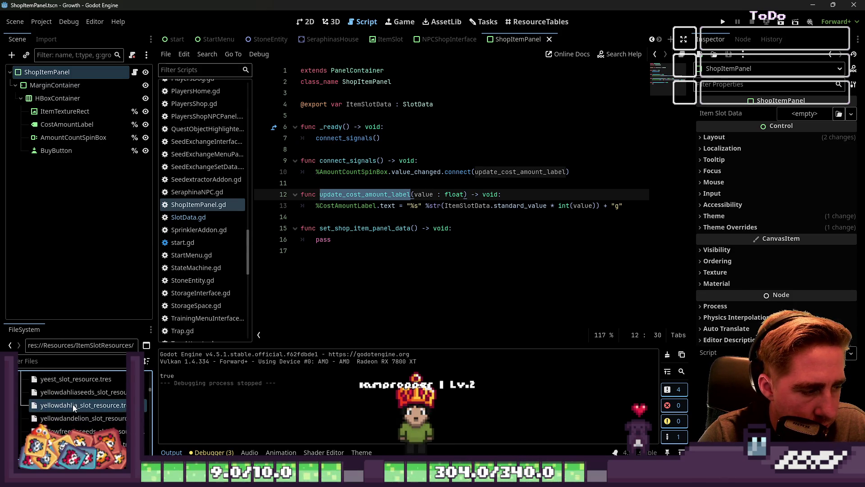
# Step: Assign yellowdahlia_slot_resource.tres to Item Slot Data and briefly inspect its properties
pyautogui.moveTo(65, 406); pyautogui.dragTo(806, 114)
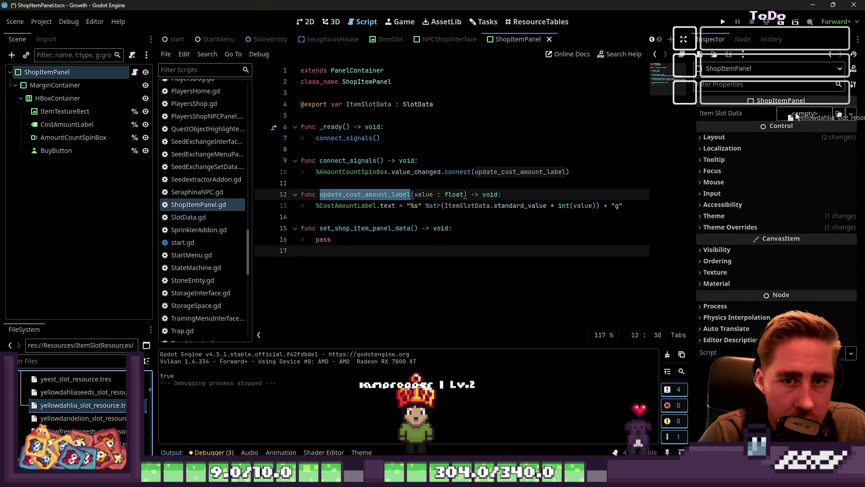
pyautogui.click(798, 116)
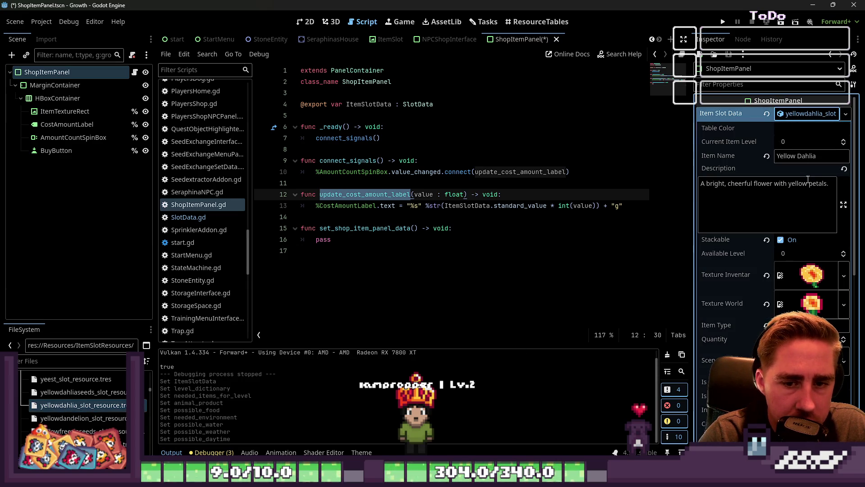
pyautogui.scroll(-3, 802, 241)
pyautogui.scroll(-3, 802, 242)
pyautogui.scroll(5, 728, 253)
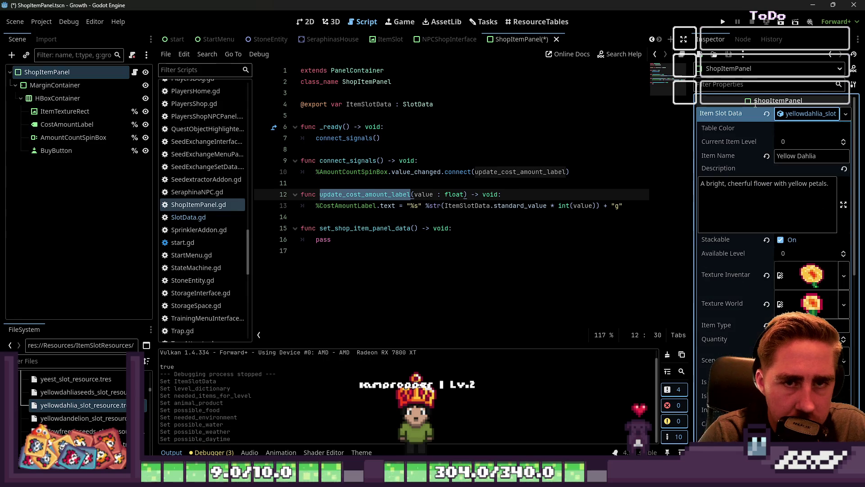
pyautogui.click(806, 113)
# Step: Run the game, set the amount to 999 to see 9990g, then close it
pyautogui.click(523, 192)
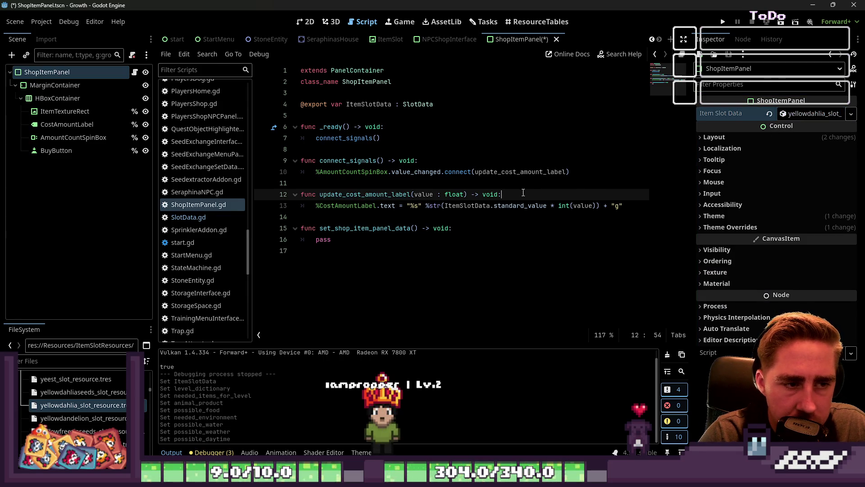
pyautogui.click(603, 206)
pyautogui.click(780, 24)
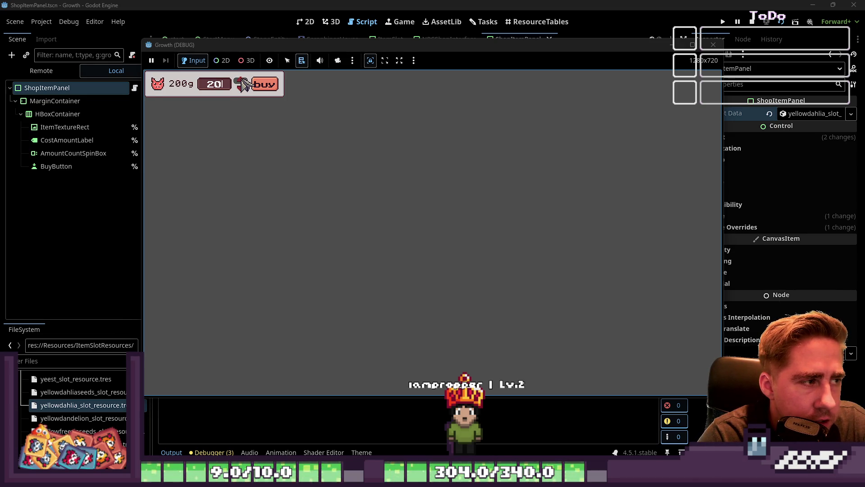
pyautogui.scroll(2, 244, 84)
pyautogui.press('BackSpace')
pyautogui.press('BackSpace')
pyautogui.write('99')
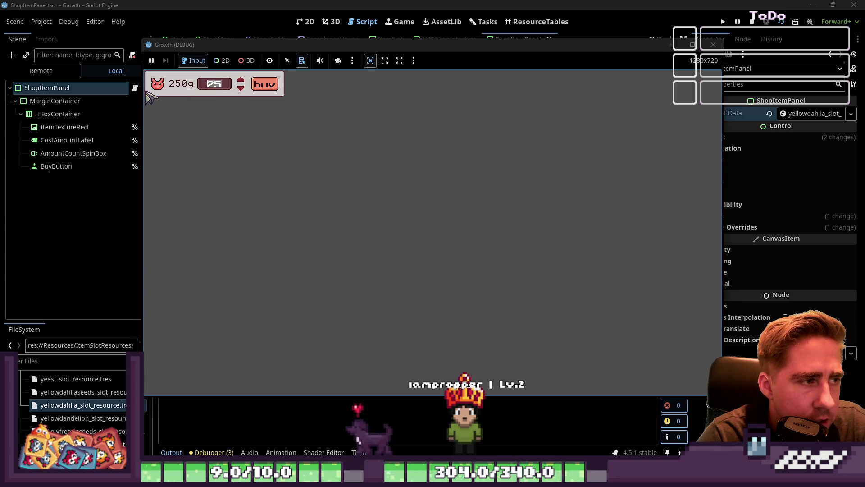
pyautogui.write('9')
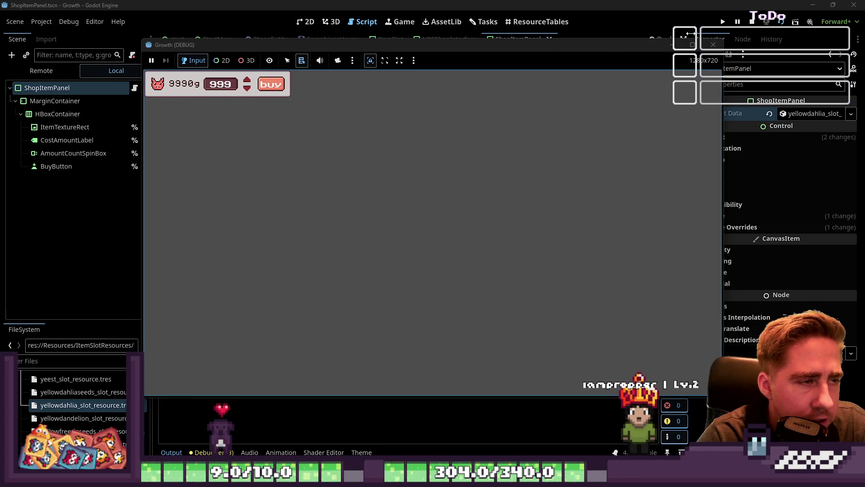
pyautogui.click(722, 50)
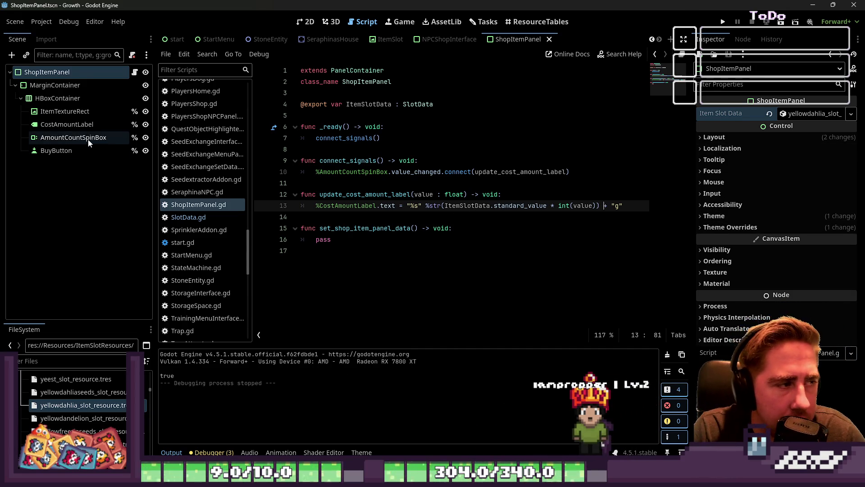
# Step: Select AmountCountSpinBox and view its signals, including value_changed, in the Node dock
pyautogui.click(74, 138)
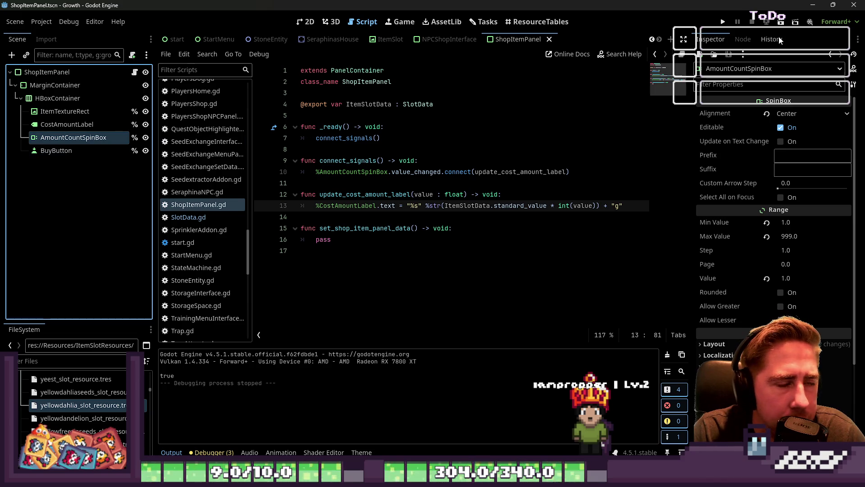
pyautogui.click(758, 36)
pyautogui.click(742, 39)
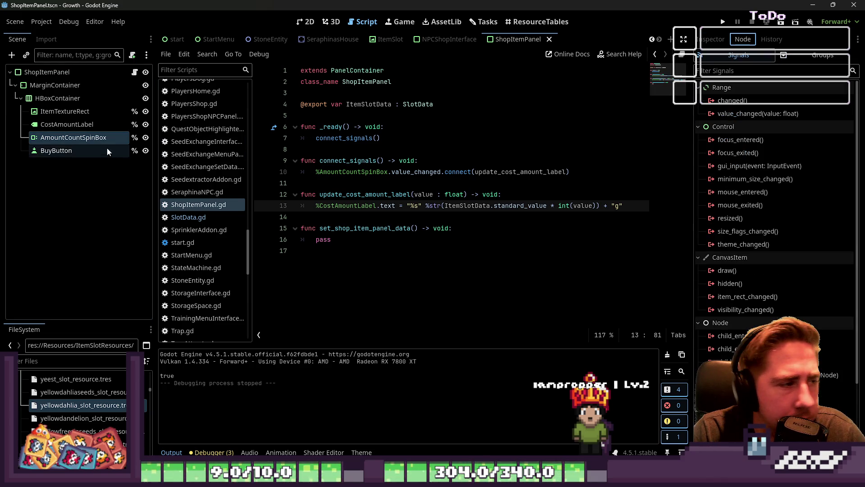
pyautogui.click(823, 55)
pyautogui.click(46, 144)
pyautogui.click(738, 55)
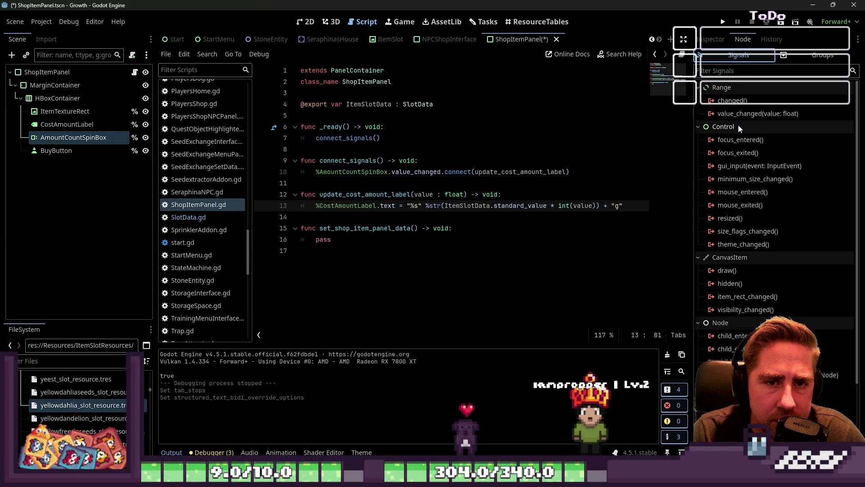
pyautogui.moveTo(754, 118)
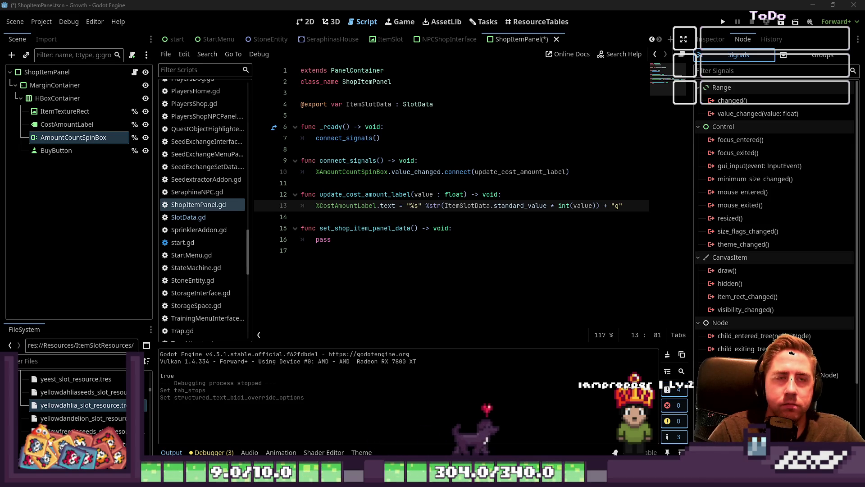
# Step: Select the pass statement on line 16 of the script, then deselect it
pyautogui.click(398, 242)
pyautogui.moveTo(275, 264); pyautogui.dragTo(257, 239)
pyautogui.press('End')
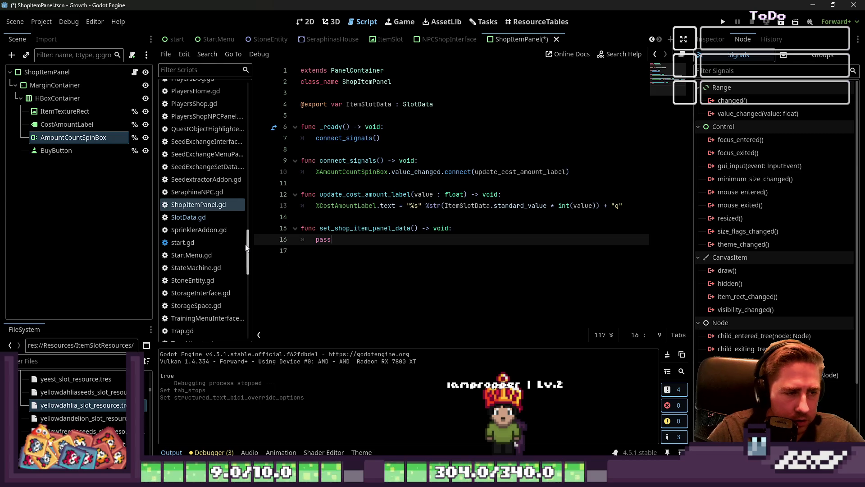
# Step: Delete the pass placeholder on line 16 of set_shop_item_panel_data
pyautogui.press('Down')
pyautogui.press('Up')
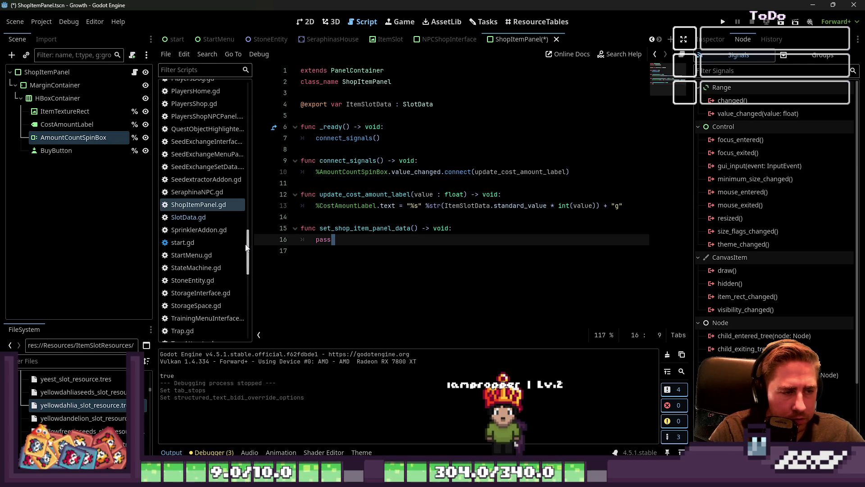
pyautogui.click(373, 205)
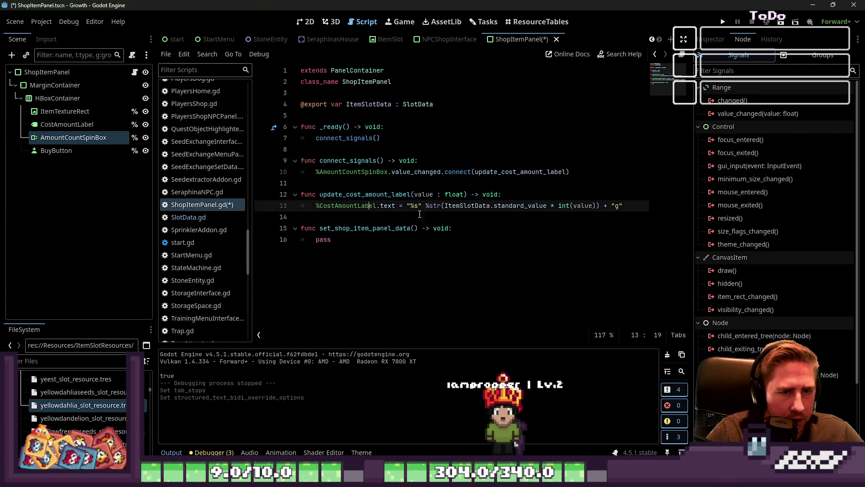
pyautogui.click(414, 194)
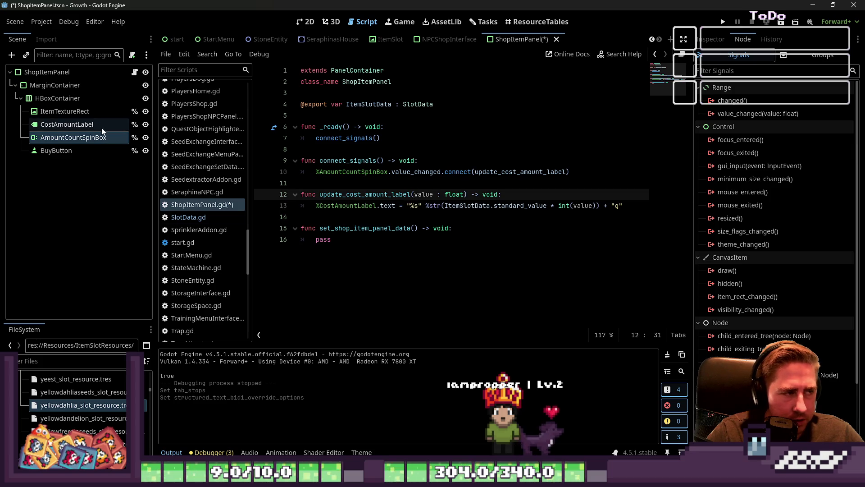
pyautogui.click(359, 172)
pyautogui.click(356, 183)
pyautogui.click(352, 137)
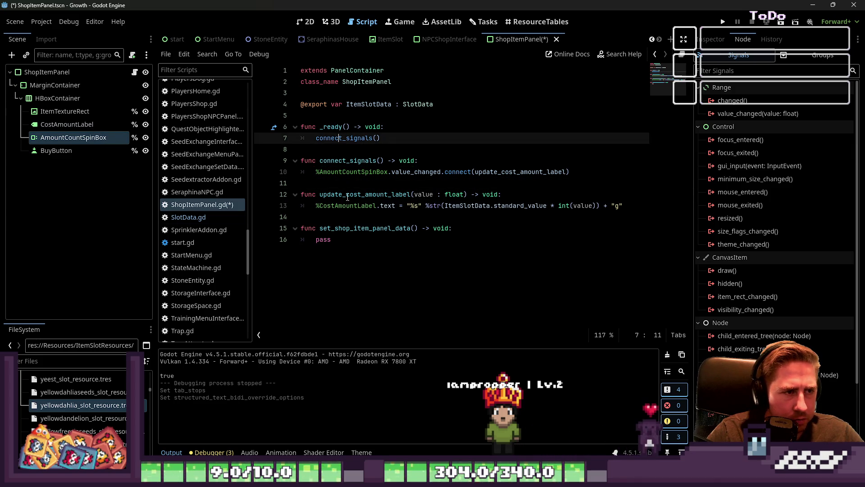
pyautogui.click(337, 239)
pyautogui.doubleClick(327, 238)
pyautogui.press('BackSpace')
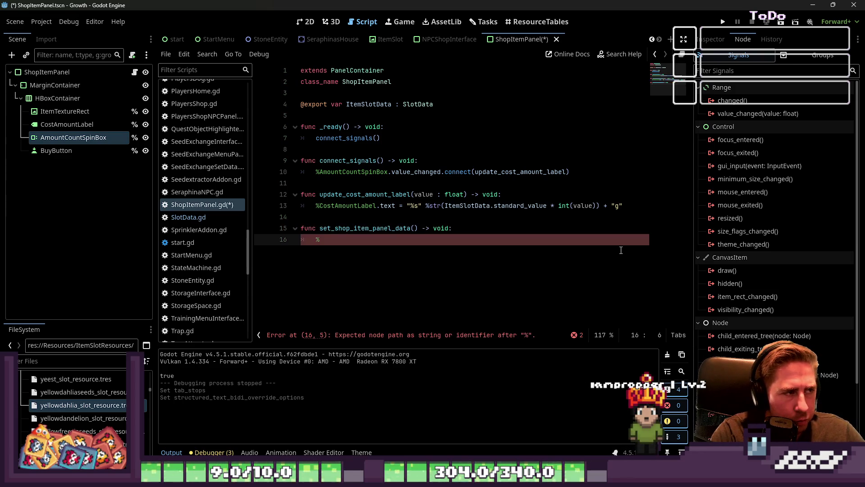
# Step: Write %ItemTextureRect.texture = ItemSlotData.texture_inventar using autocomplete
pyautogui.press('Return')
pyautogui.write('-')
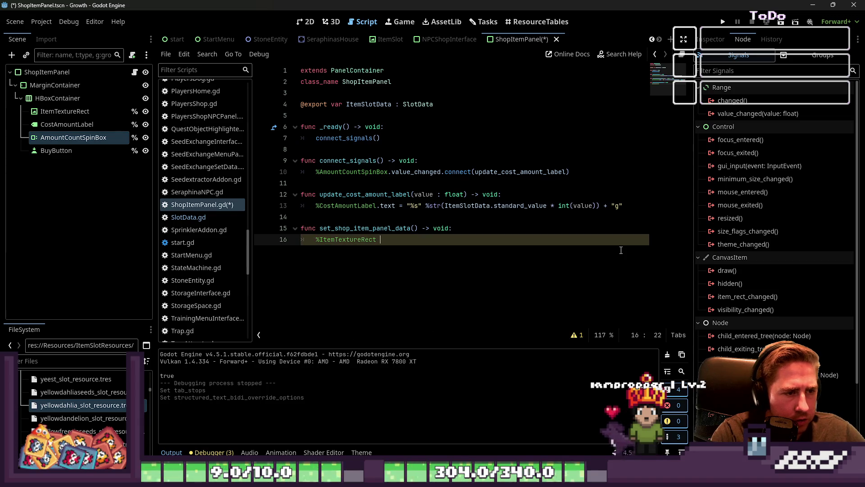
pyautogui.press('BackSpace')
pyautogui.write('.texture = ')
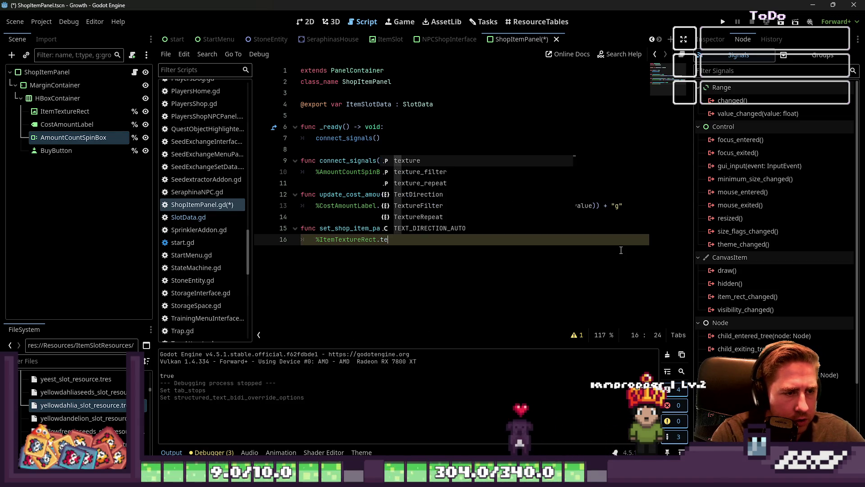
pyautogui.write('ItemSlotData')
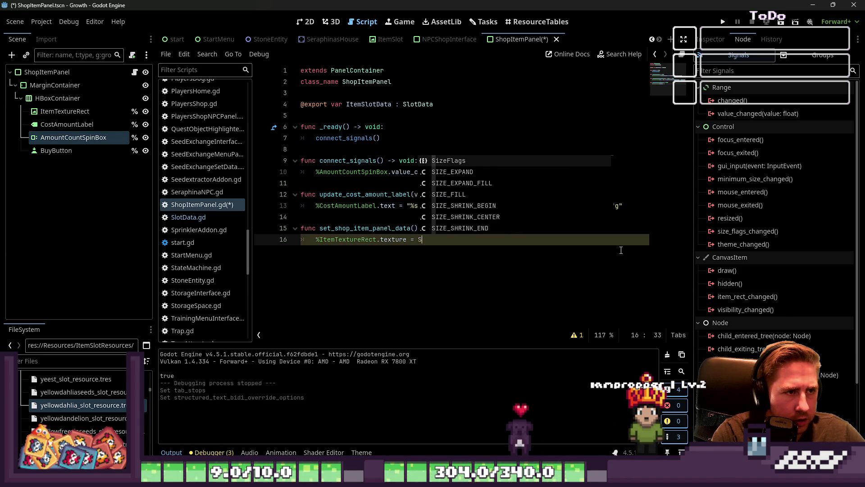
pyautogui.write('.')
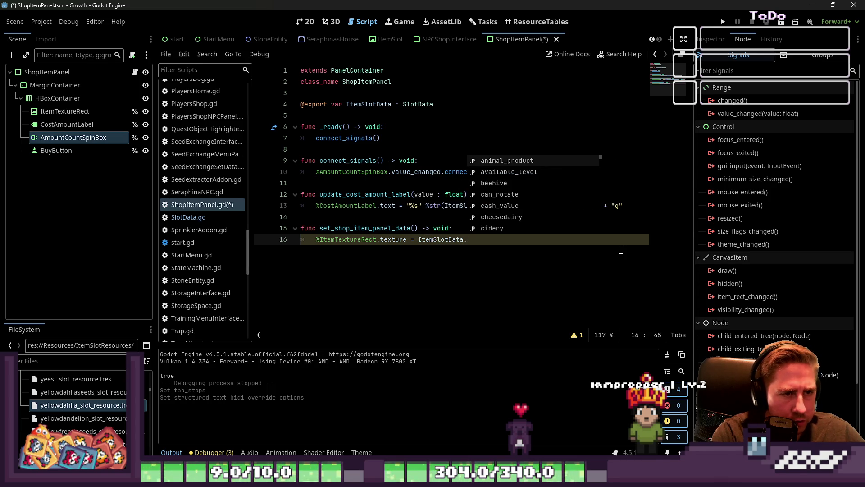
pyautogui.write('inven')
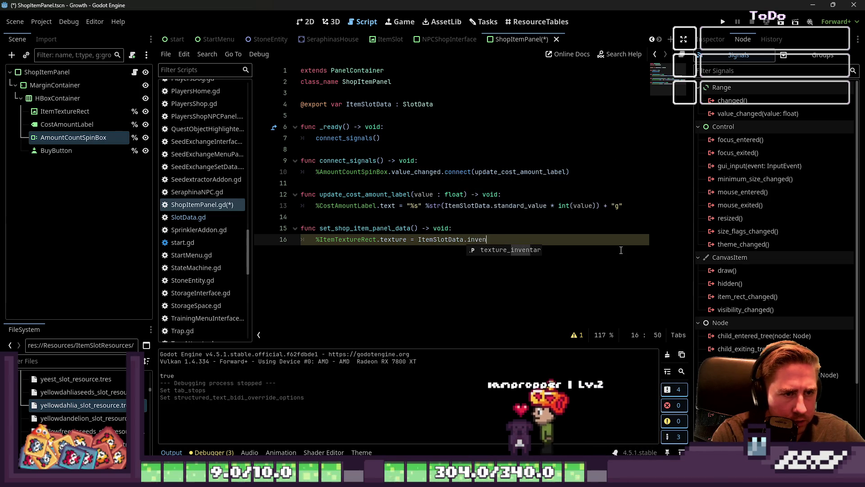
pyautogui.press('Return')
pyautogui.press('Return')
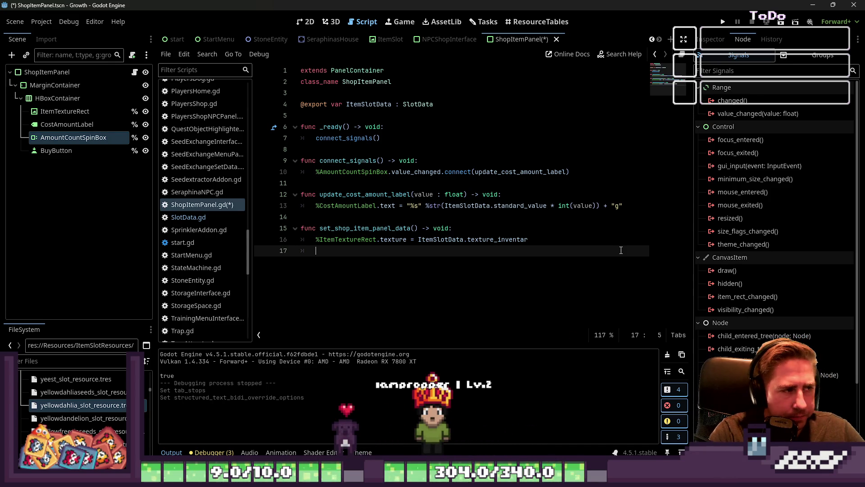
# Step: Add a buy_item_function() -> void stub containing pass
pyautogui.press('Return')
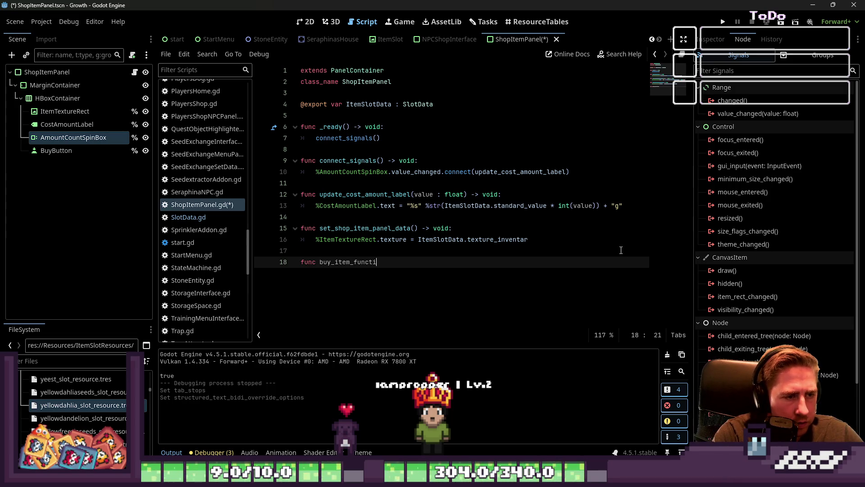
pyautogui.write('() ->')
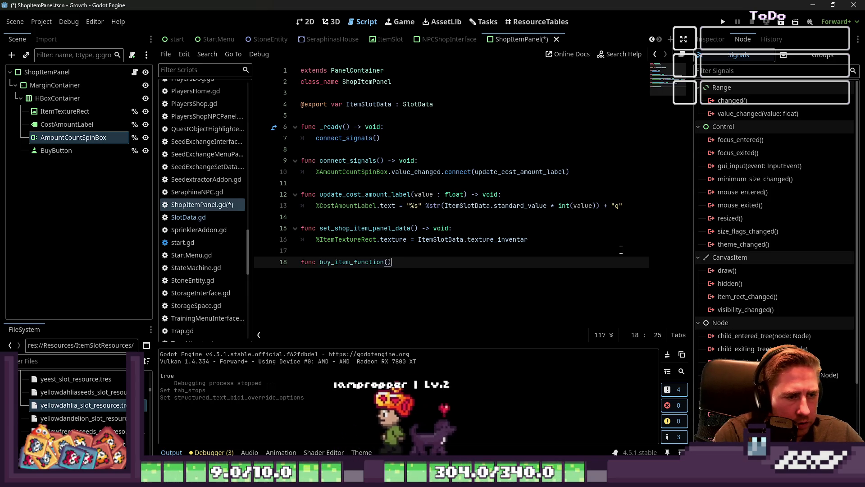
pyautogui.write(' void:')
pyautogui.press('Return')
pyautogui.write('pass')
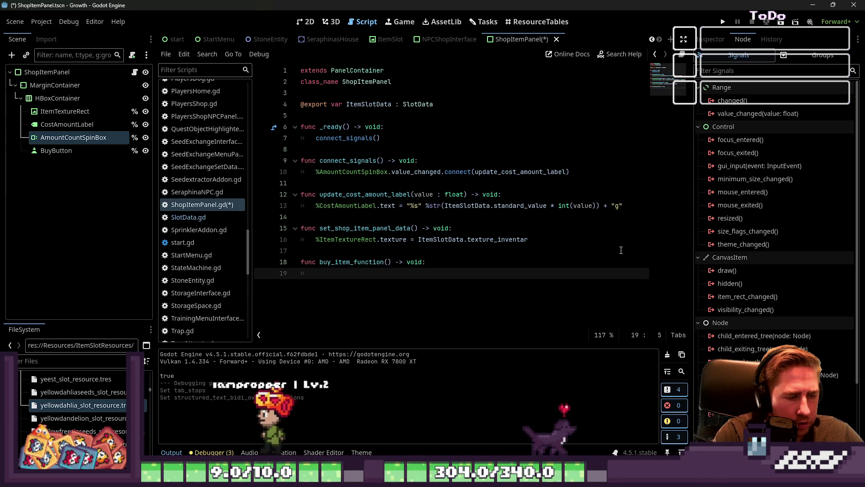
pyautogui.press('Return')
pyautogui.press('Return')
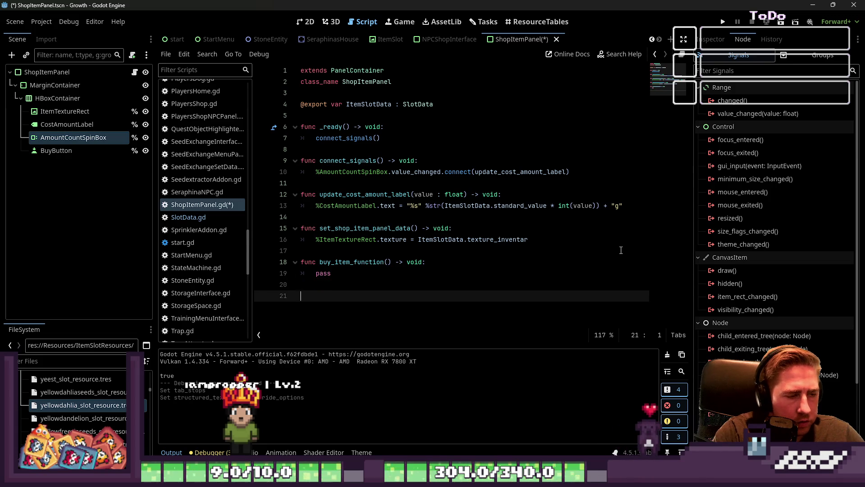
# Step: Look through the SeraphinaNPC.gd and DyraNPC.gd scripts for the money code
pyautogui.click(210, 192)
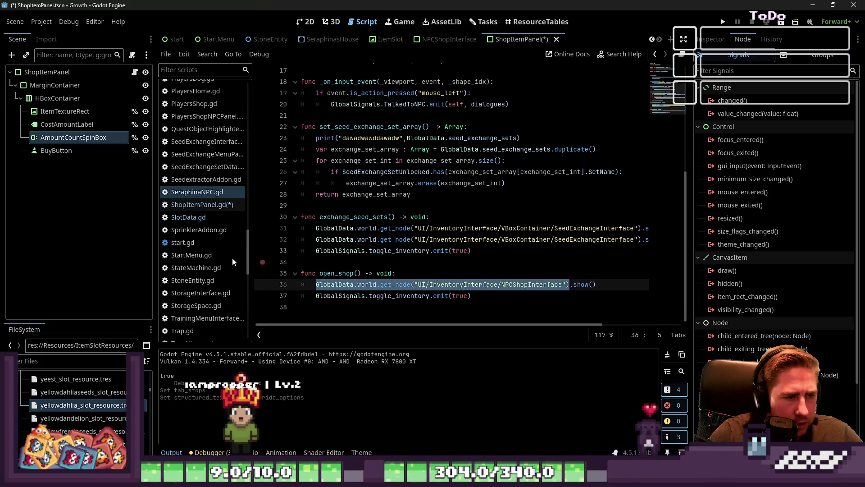
pyautogui.scroll(3, 211, 190)
pyautogui.scroll(10, 211, 193)
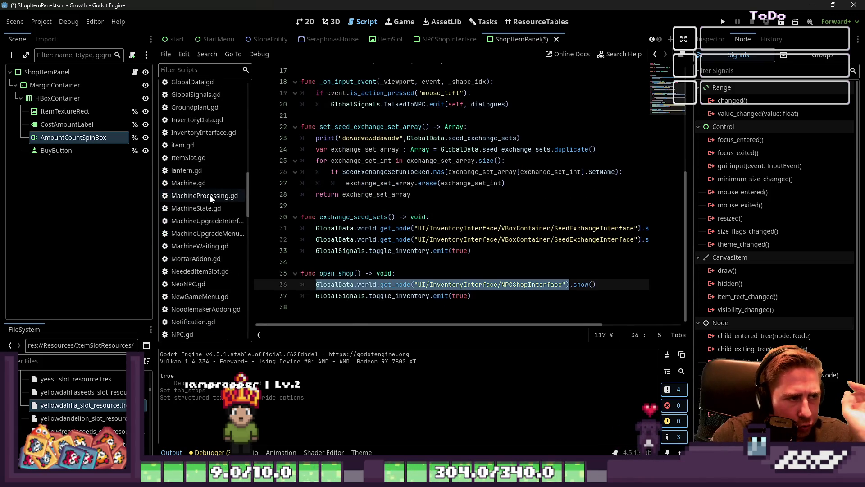
pyautogui.click(190, 186)
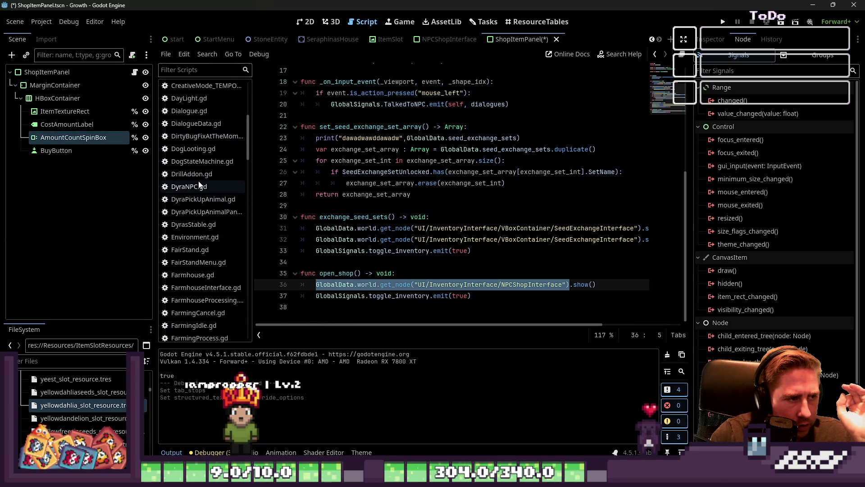
pyautogui.scroll(-3, 366, 225)
pyautogui.click(365, 253)
pyautogui.click(356, 216)
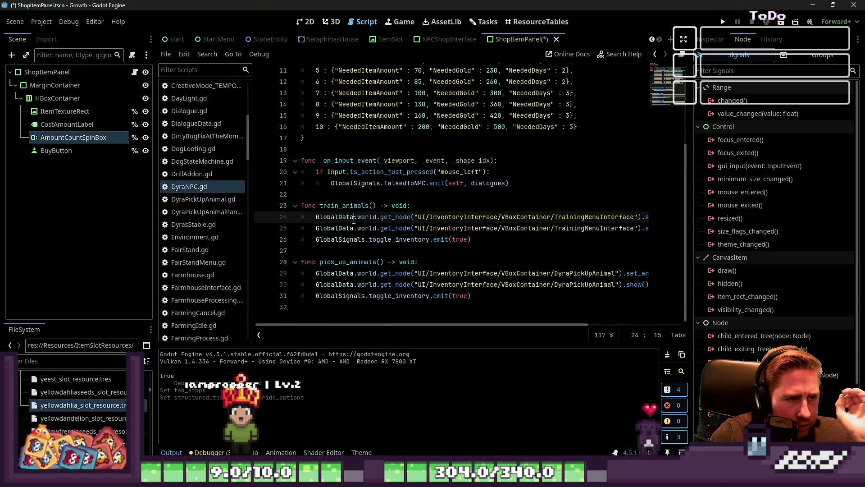
# Step: Browse the animal pick-up panel and animal training menu scripts
pyautogui.click(191, 212)
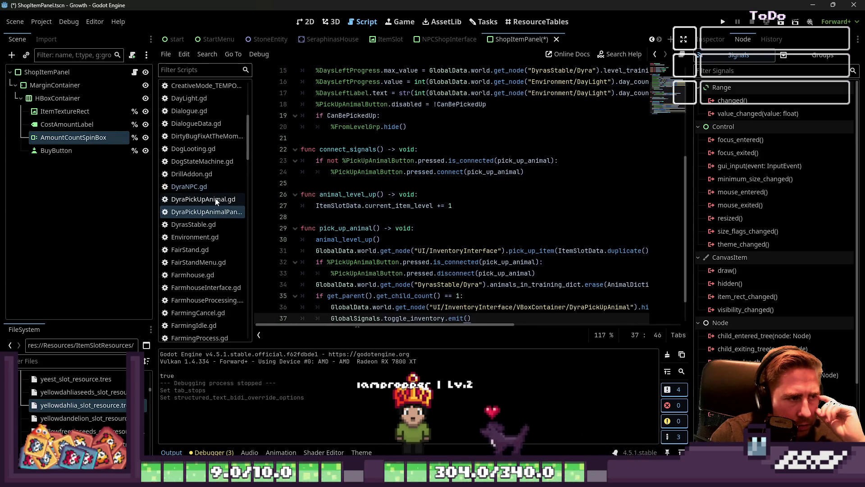
pyautogui.scroll(5, 217, 193)
pyautogui.click(207, 87)
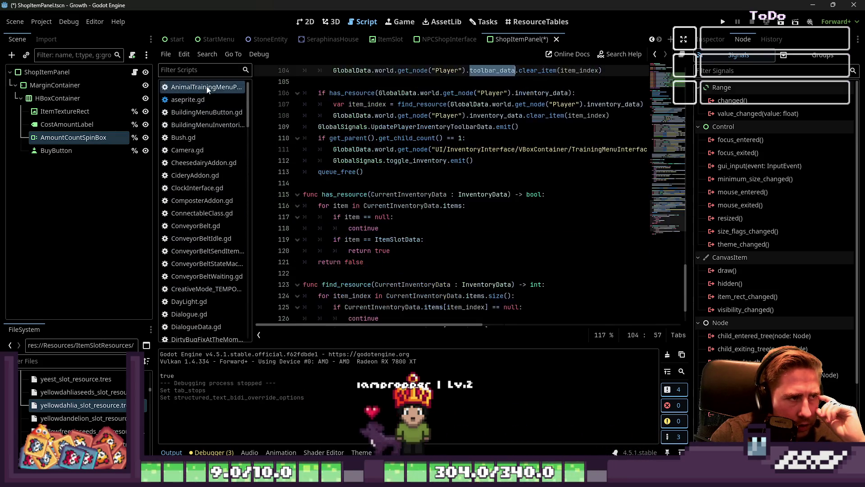
pyautogui.scroll(-3, 420, 266)
pyautogui.click(398, 265)
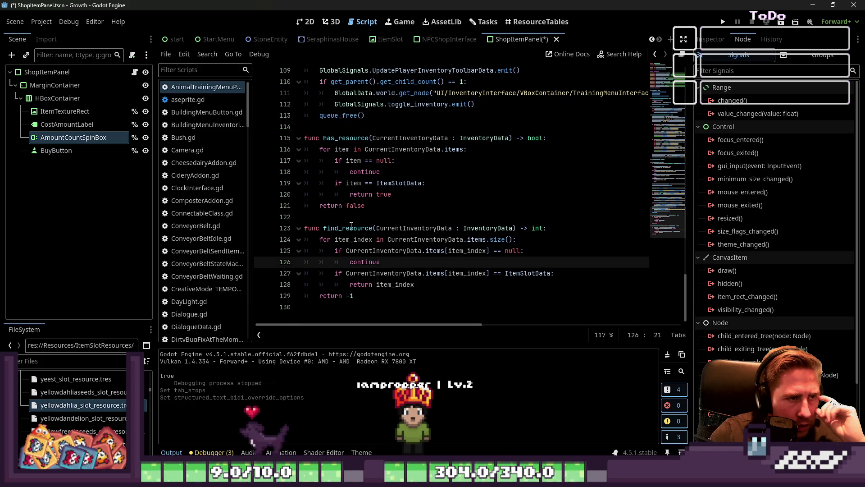
pyautogui.scroll(3, 352, 223)
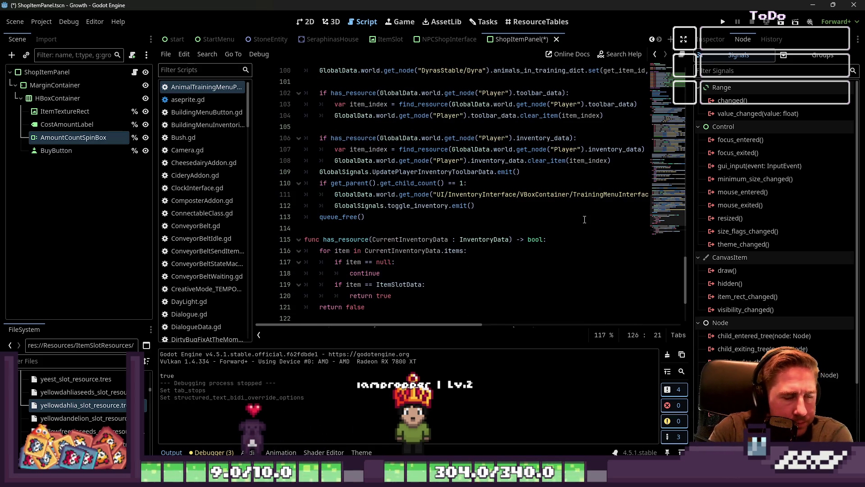
pyautogui.scroll(1, 510, 210)
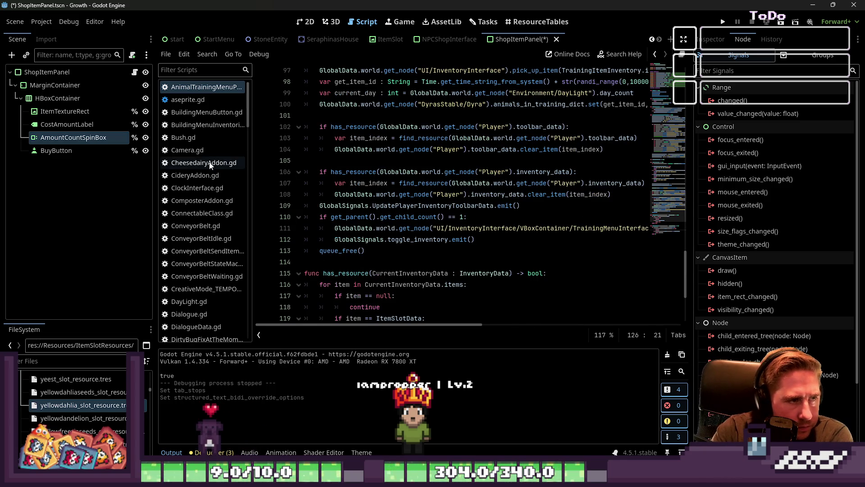
pyautogui.scroll(-6, 209, 165)
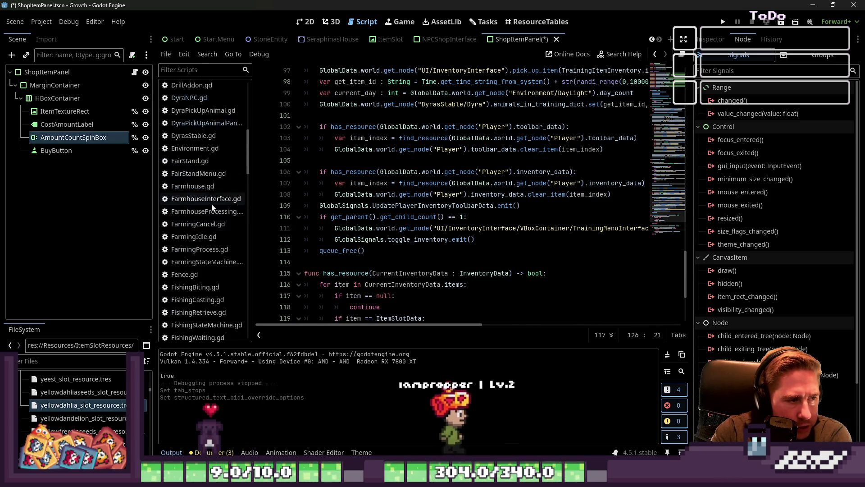
pyautogui.scroll(-12, 212, 206)
# Step: Open MachineUpgradeMenu.gd and select the change_money_count line 67 for copying
pyautogui.click(208, 145)
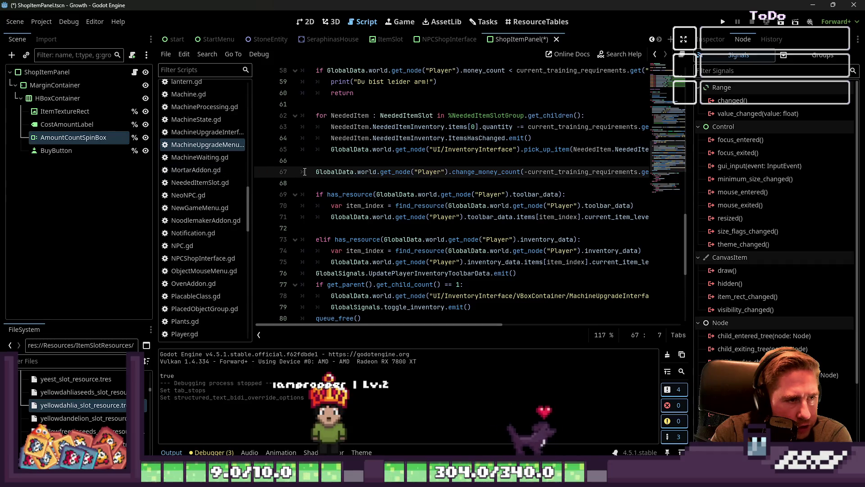
pyautogui.tripleClick(305, 173)
pyautogui.click(303, 178)
pyautogui.moveTo(304, 178); pyautogui.dragTo(308, 181)
pyautogui.hotkey('ctrl', 'c')
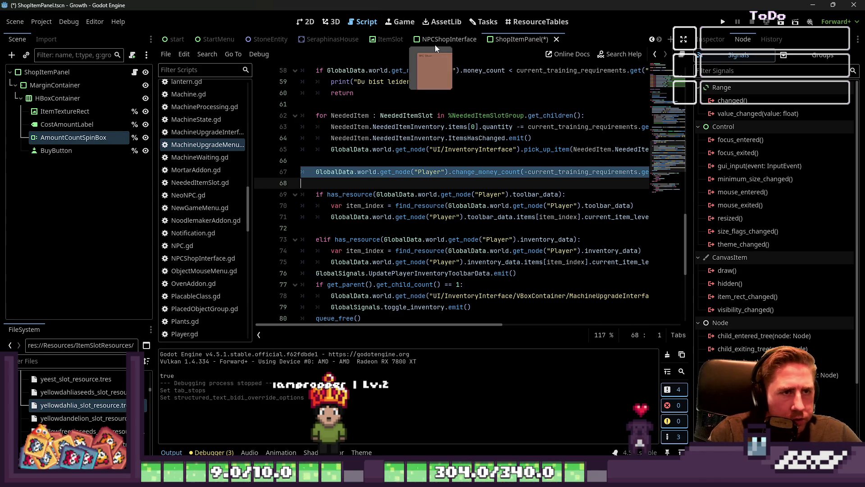
pyautogui.click(471, 41)
# Step: Paste the change_money_count line over pass in buy_item_function and delete its NeededGold amount
pyautogui.click(510, 42)
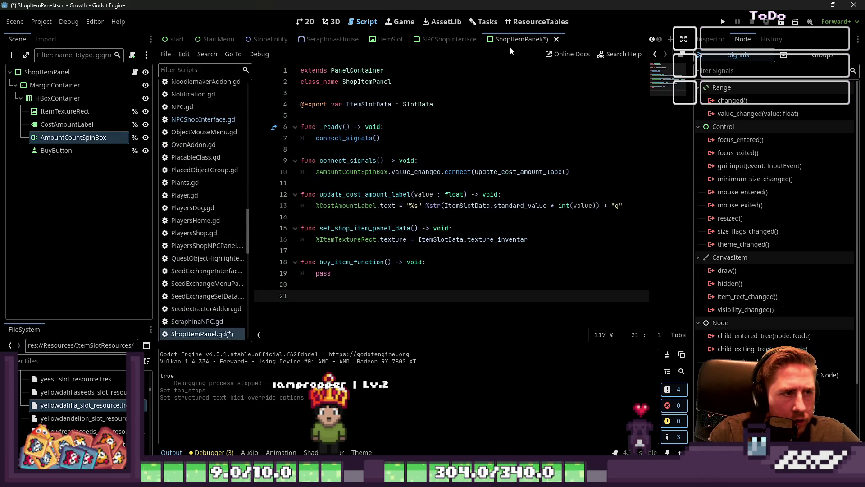
pyautogui.tripleClick(324, 273)
pyautogui.hotkey('ctrl', 'v')
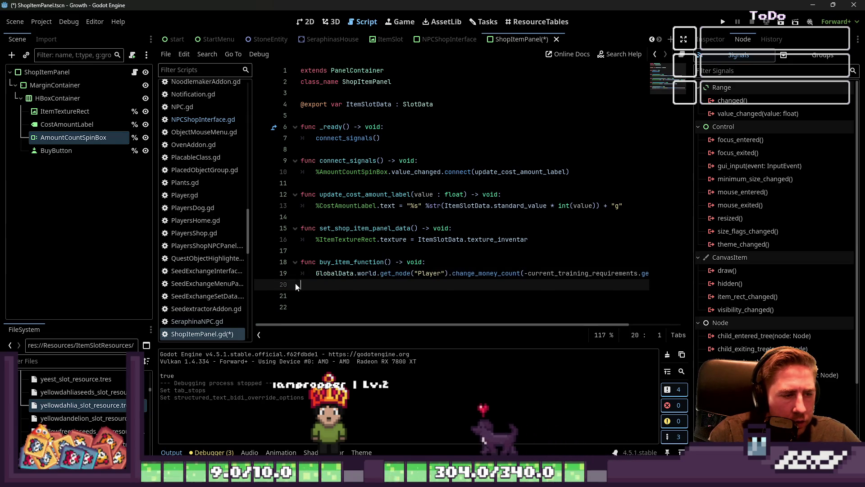
pyautogui.click(554, 273)
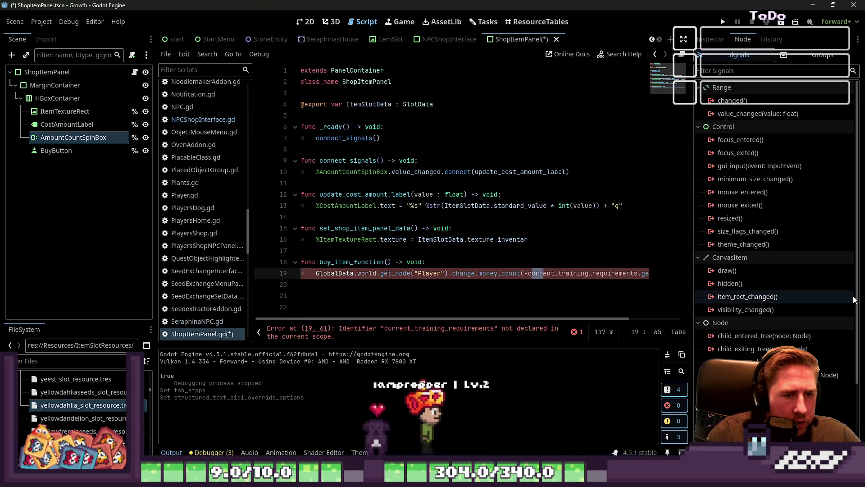
pyautogui.hotkey('ctrl', 'shift', 'Right')
pyautogui.hotkey('ctrl', 'shift', 'Right')
pyautogui.hotkey('ctrl', 'shift', 'Right')
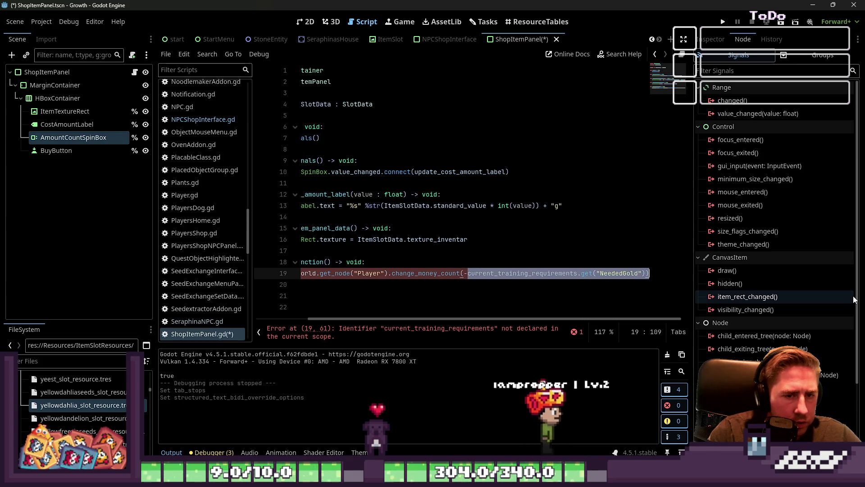
pyautogui.hotkey('shift', 'Left')
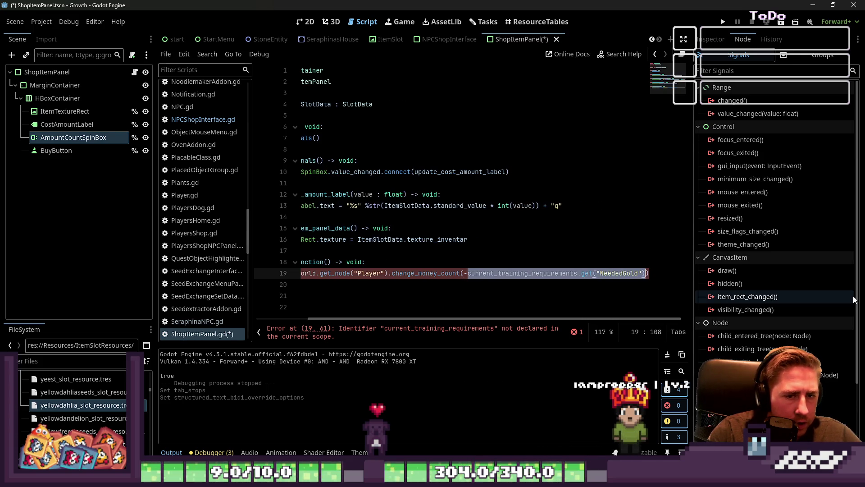
pyautogui.press('BackSpace')
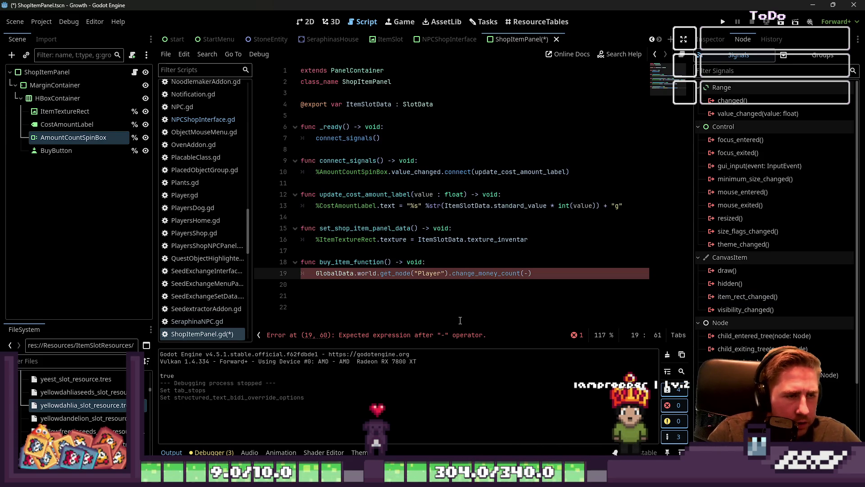
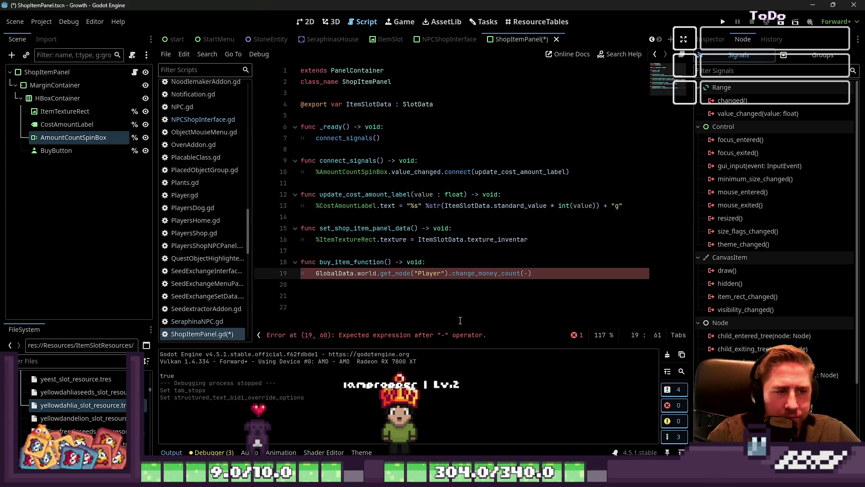
# Step: Start a new current_price variable line at the top of buy_item_function
pyautogui.doubleClick(364, 103)
pyautogui.click(472, 205)
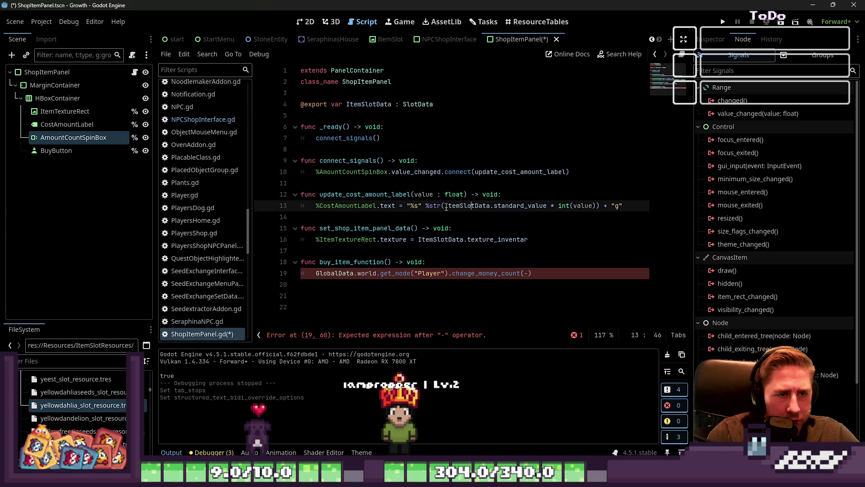
pyautogui.moveTo(445, 205)
pyautogui.mouseDown()
pyautogui.moveTo(626, 206)
pyautogui.moveTo(597, 206)
pyautogui.mouseUp()
pyautogui.hotkey('ctrl', 'c')
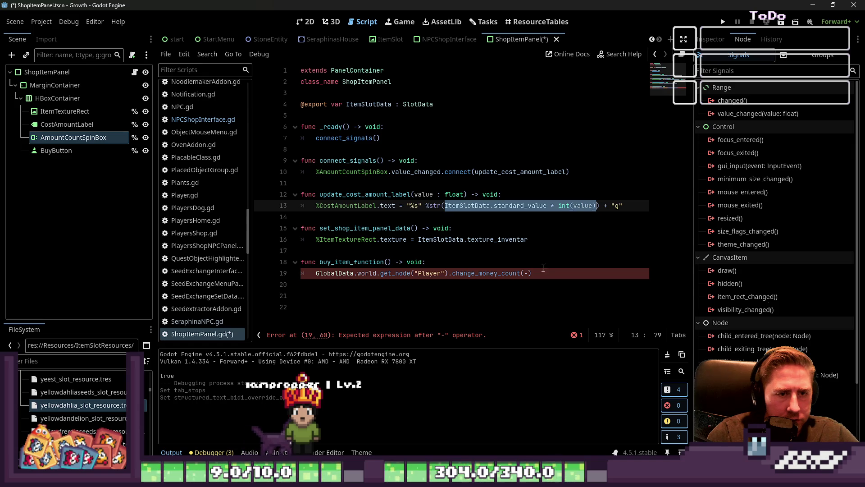
pyautogui.click(528, 273)
pyautogui.hotkey('ctrl', 'v')
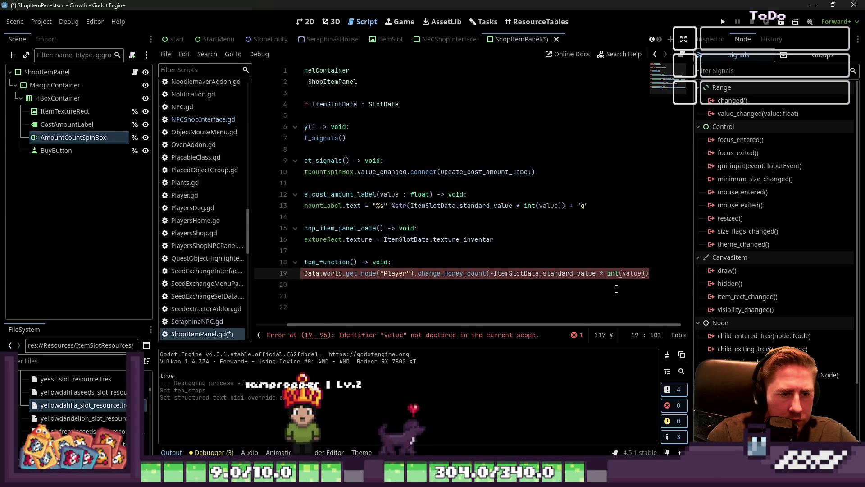
pyautogui.hotkey('ctrl', 'z')
pyautogui.click(457, 262)
pyautogui.press('Return')
pyautogui.write('var ')
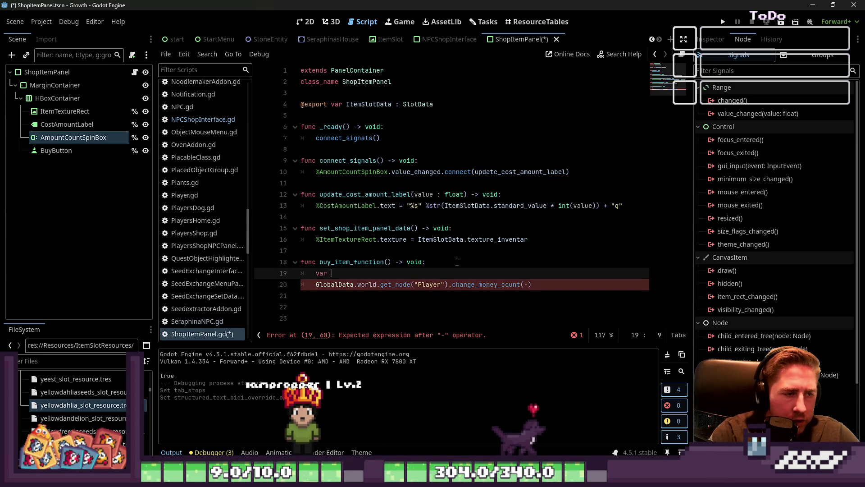
pyautogui.write('current_pr')
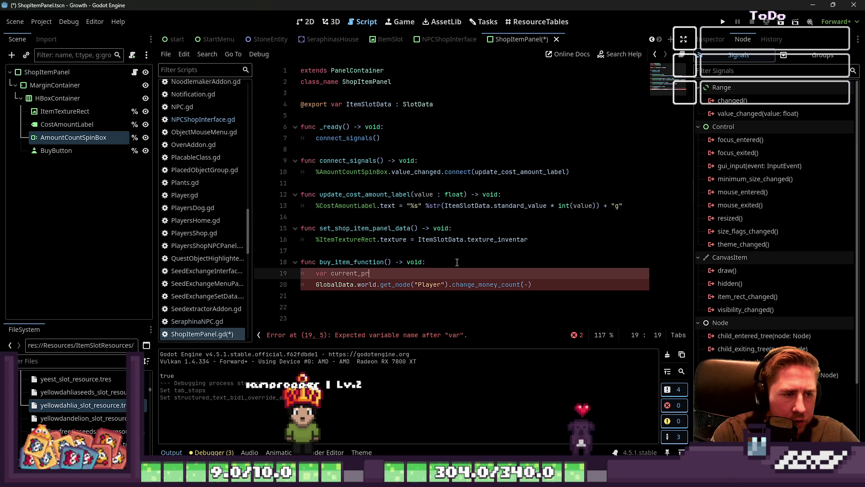
pyautogui.write(':')
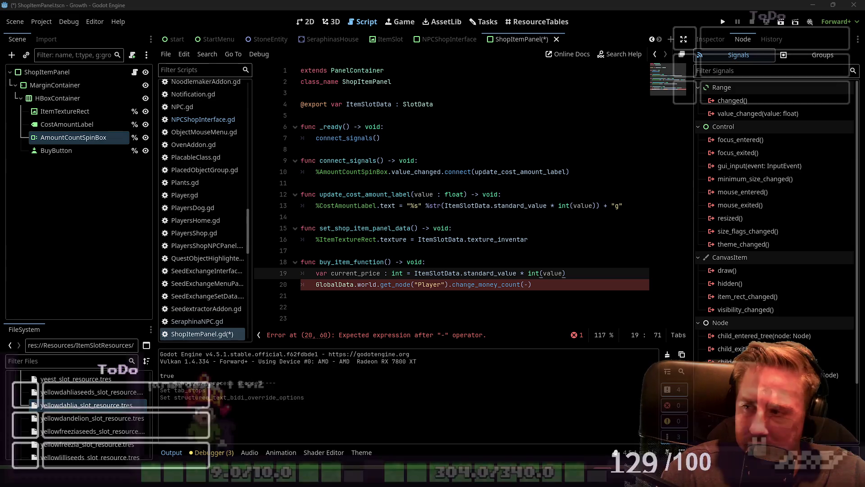
# Step: Make change_money_count take -current_price as its argument
pyautogui.click(527, 285)
pyautogui.moveTo(779, 272)
pyautogui.hotkey('ctrl', 'Left')
pyautogui.hotkey('ctrl', 'Left')
pyautogui.hotkey('ctrl', 'Left')
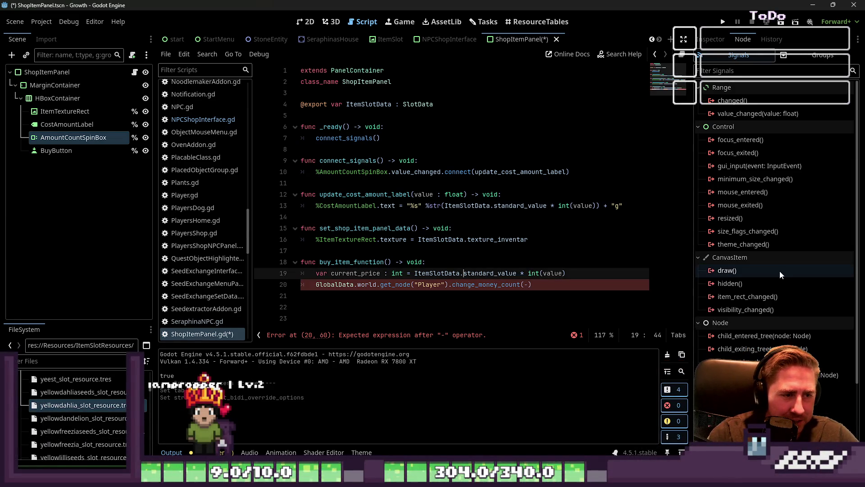
pyautogui.press('End')
pyautogui.press('Left')
pyautogui.press('Left')
pyautogui.write('current_price')
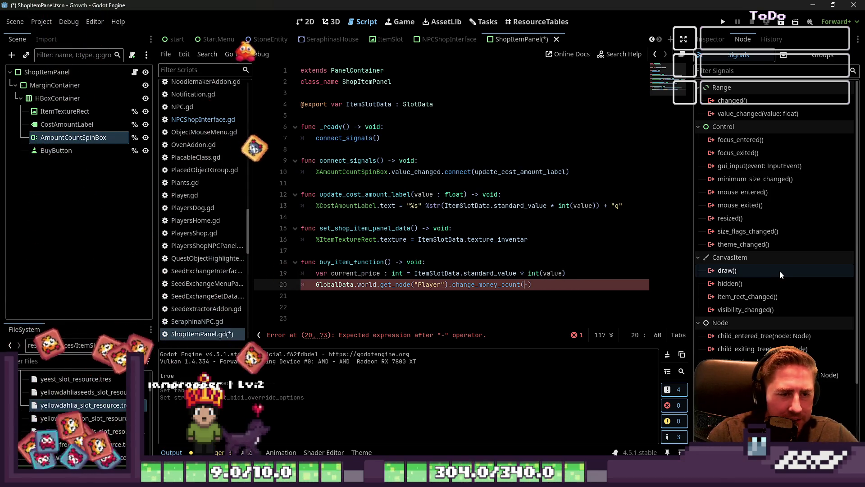
pyautogui.hotkey('ctrl', 'z')
pyautogui.hotkey('ctrl', 'z')
# Step: Multiply the price by %AmountCountSpinBox.value in the current_price line
pyautogui.hotkey('ctrl', 'shift', 'Right')
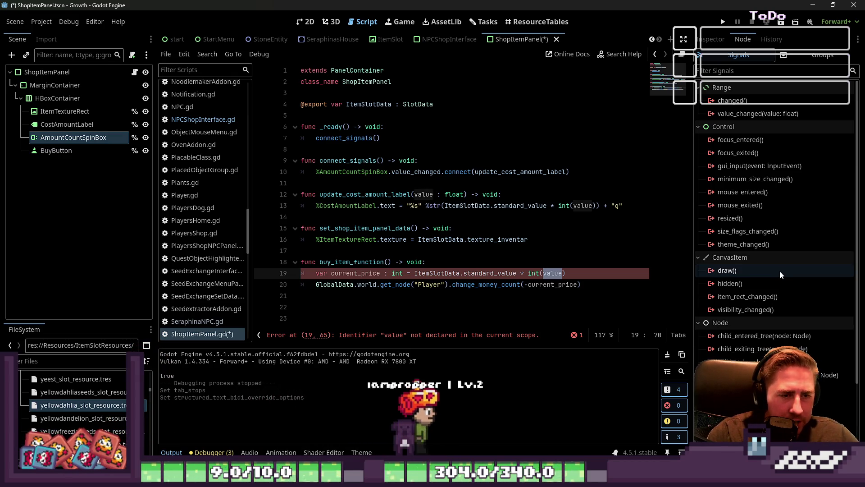
pyautogui.write('%Am')
pyautogui.write('ountCount')
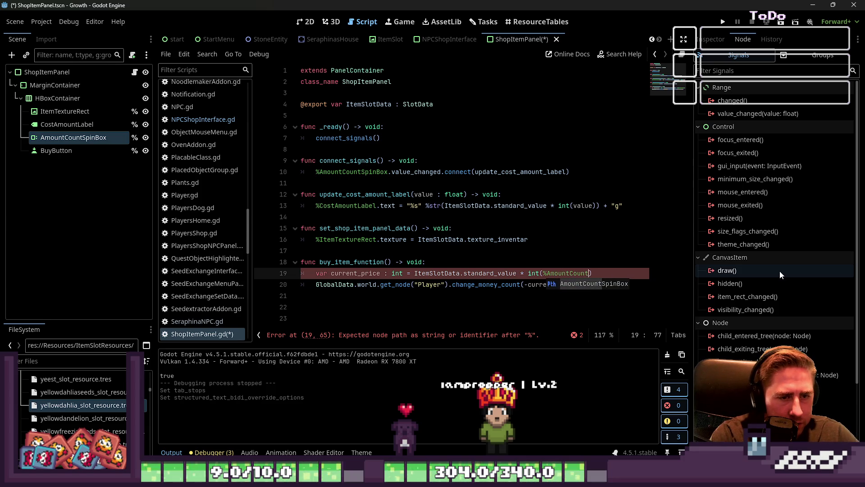
pyautogui.press('Return')
pyautogui.write('.val')
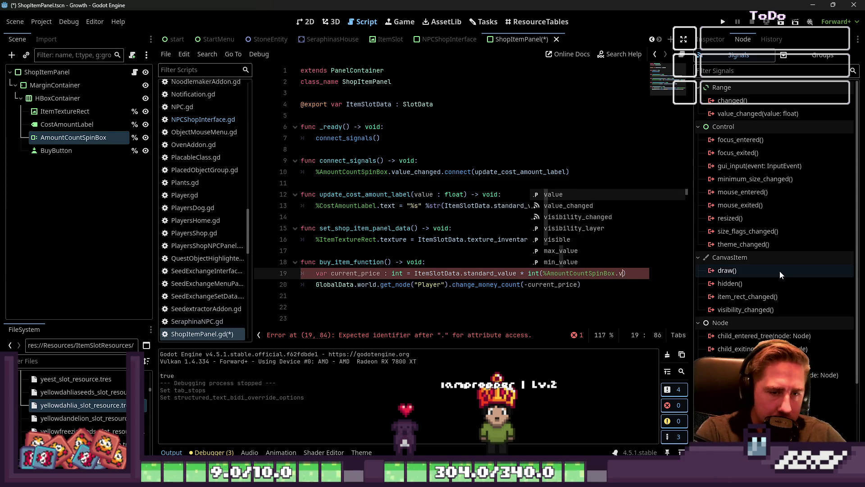
pyautogui.write('ue')
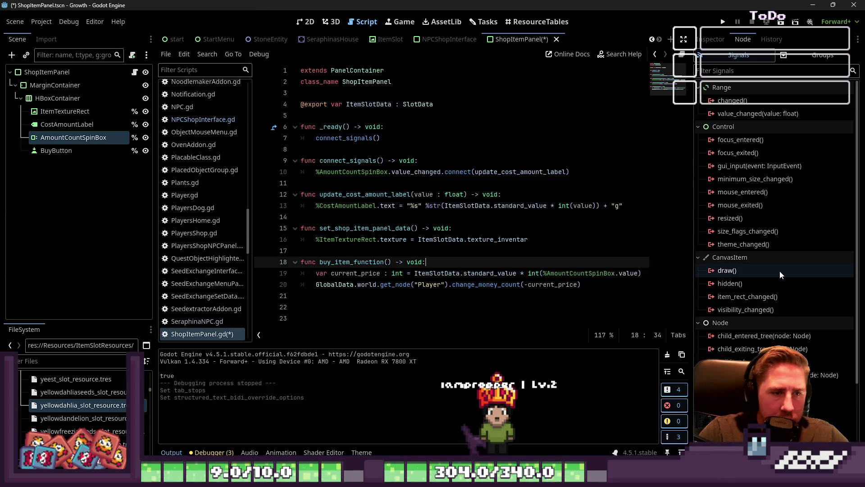
# Step: Remove the extra blank lines after buy_item_function
pyautogui.press('Home')
pyautogui.hotkey('ctrl', 'Right')
pyautogui.press('Down')
pyautogui.press('Down')
pyautogui.press('Down')
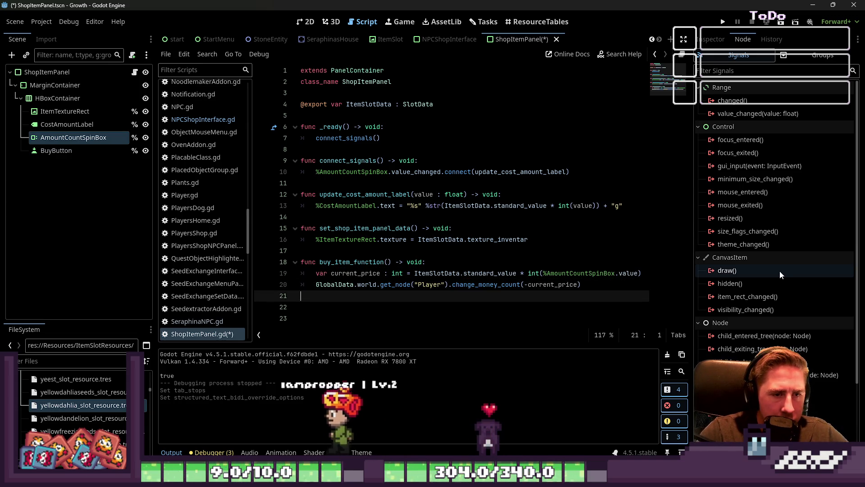
pyautogui.press('BackSpace')
pyautogui.press('Tab')
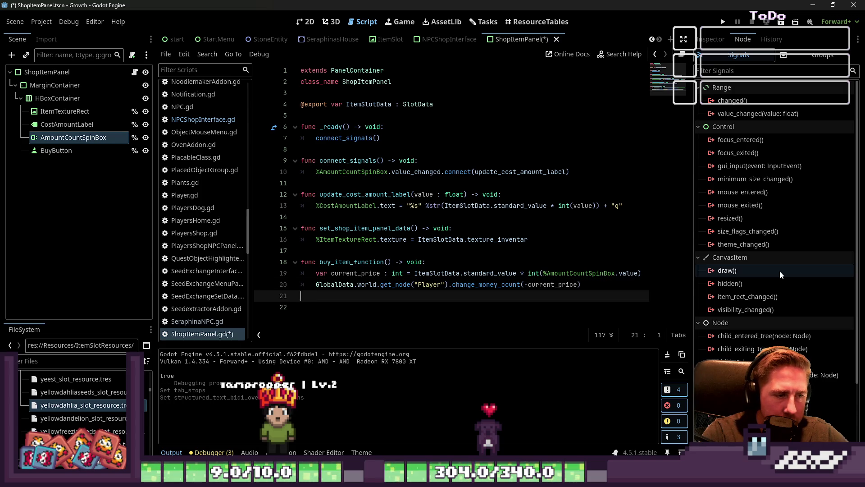
pyautogui.press('BackSpace')
pyautogui.press('Up')
pyautogui.press('Up')
pyautogui.press('Up')
pyautogui.press('Down')
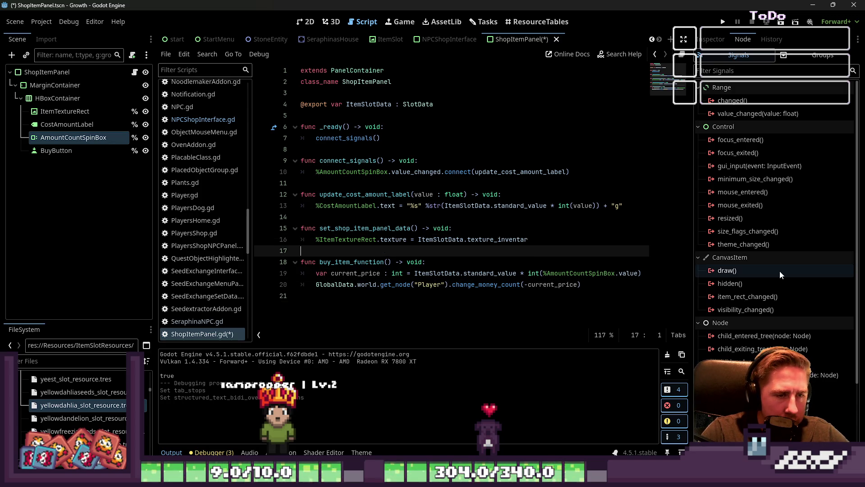
pyautogui.press('Down')
pyautogui.press('Up')
pyautogui.press('Up')
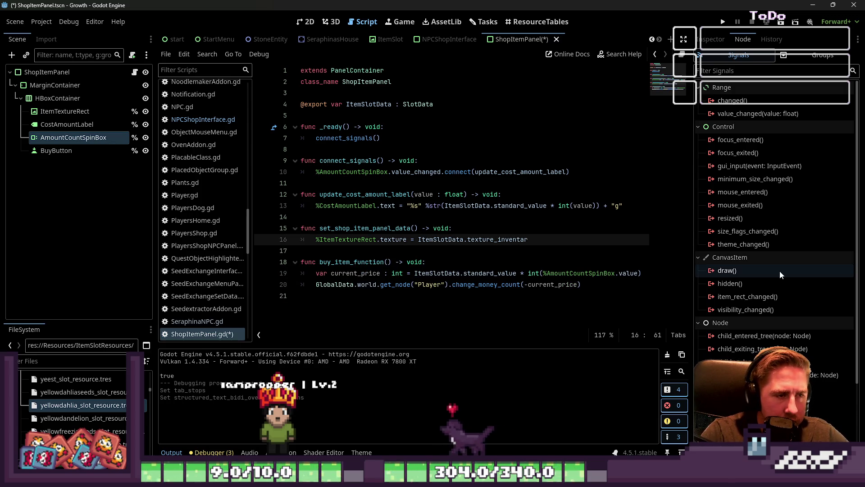
pyautogui.press('Down')
pyautogui.press('Down')
pyautogui.press('Up')
pyautogui.press('Up')
pyautogui.press('Up')
pyautogui.press('Up')
pyautogui.press('Down')
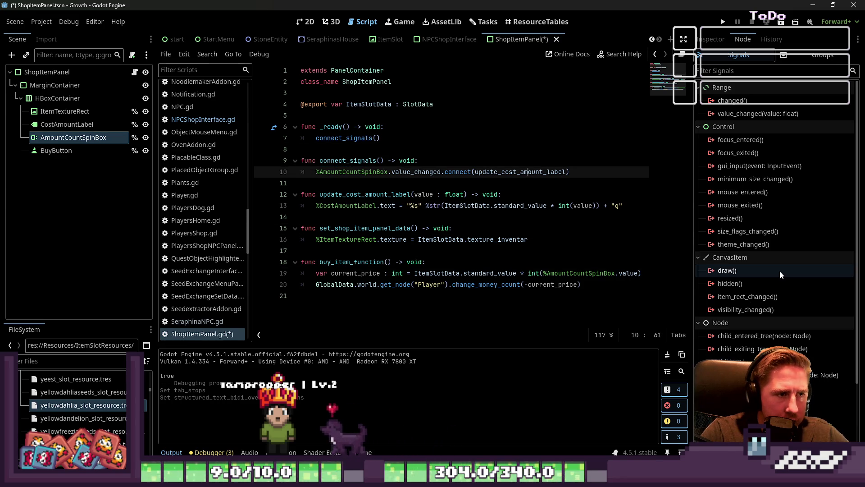
# Step: Add a %BuyButton.pressed.connect call on a new line in connect_signals
pyautogui.press('Down')
pyautogui.press('End')
pyautogui.press('Return')
pyautogui.write('%')
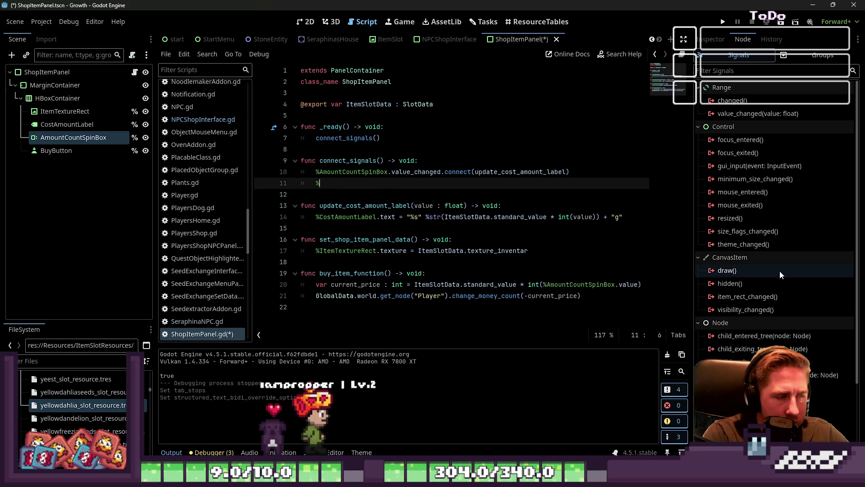
pyautogui.write('Buy')
pyautogui.press('Return')
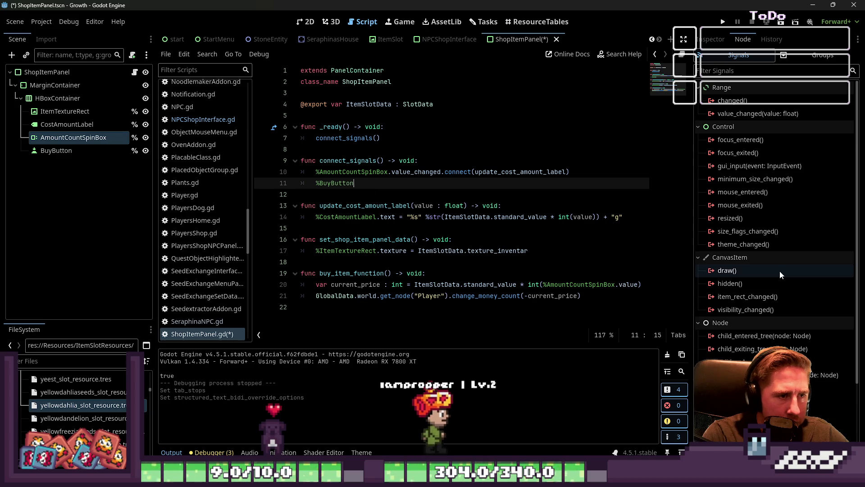
pyautogui.write('.pre')
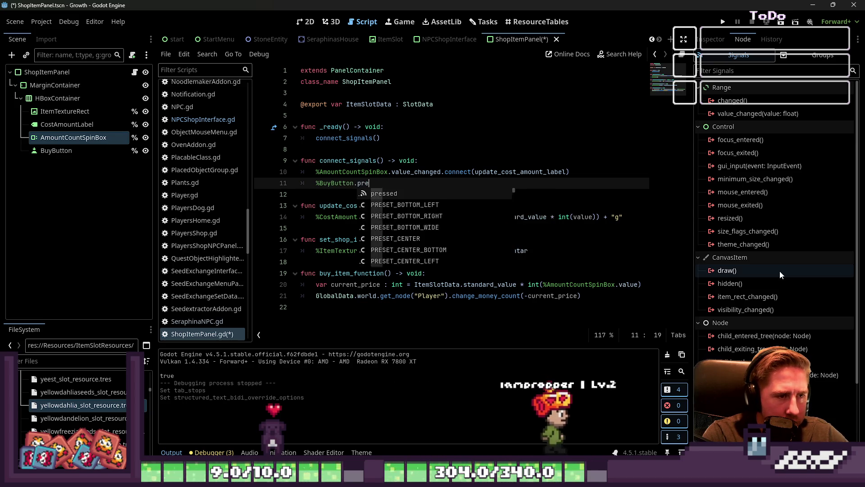
pyautogui.press('Return')
pyautogui.write('.connect')
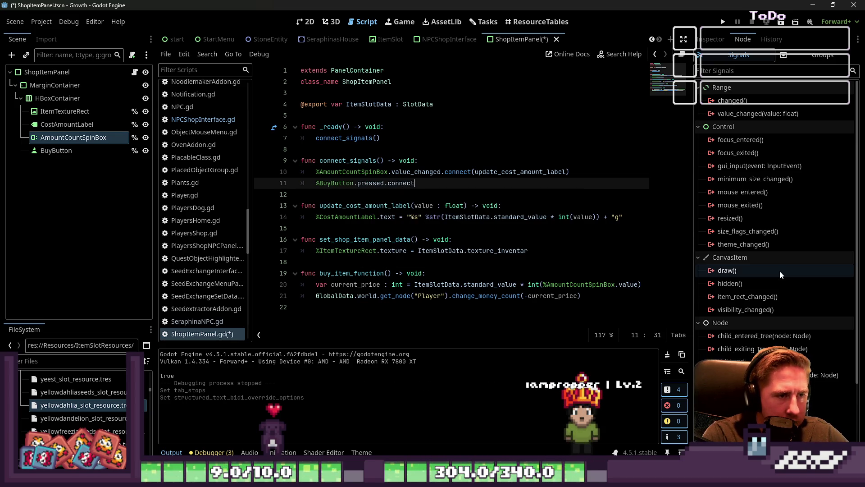
# Step: Pass buy_item_function into the connect call and save the script
pyautogui.press('Down')
pyautogui.press('Down')
pyautogui.press('Down')
pyautogui.press('Up')
pyautogui.press('Home')
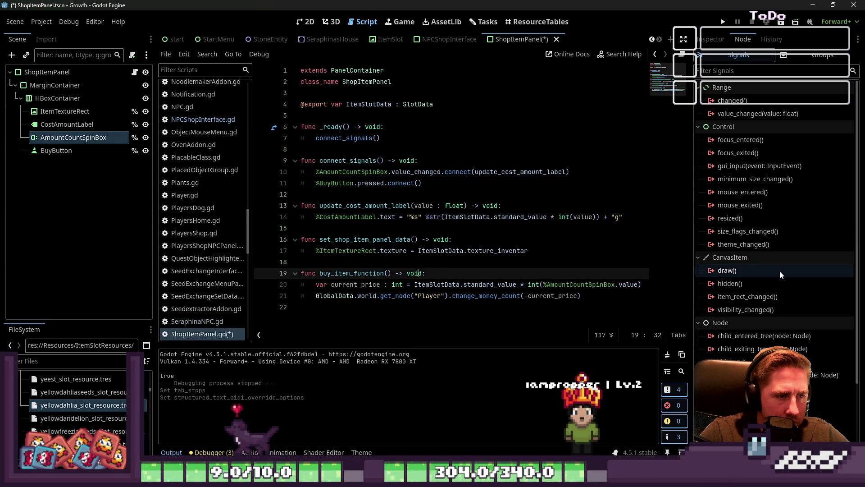
pyautogui.hotkey('ctrl', 'Right')
pyautogui.hotkey('ctrl', 'shift', 'Right')
pyautogui.hotkey('ctrl', 'c')
pyautogui.press('Up')
pyautogui.press('Up')
pyautogui.press('Up')
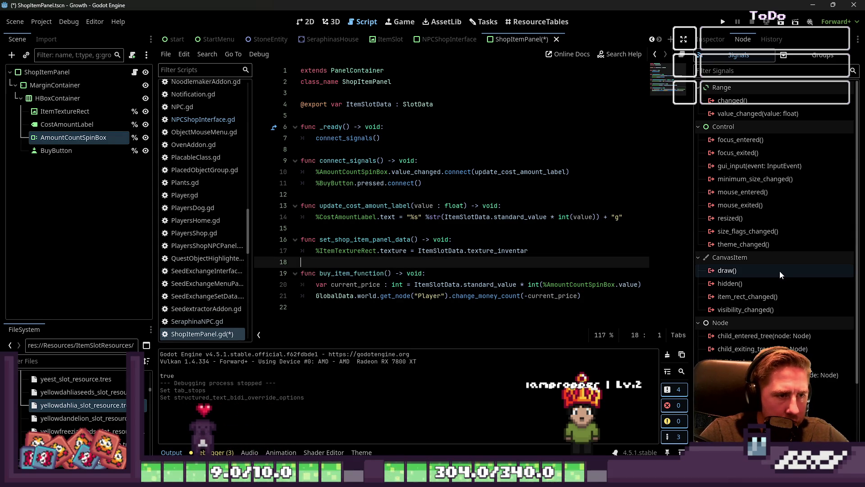
pyautogui.press('End')
pyautogui.hotkey('ctrl', 'v')
pyautogui.press('Down')
pyautogui.press('Down')
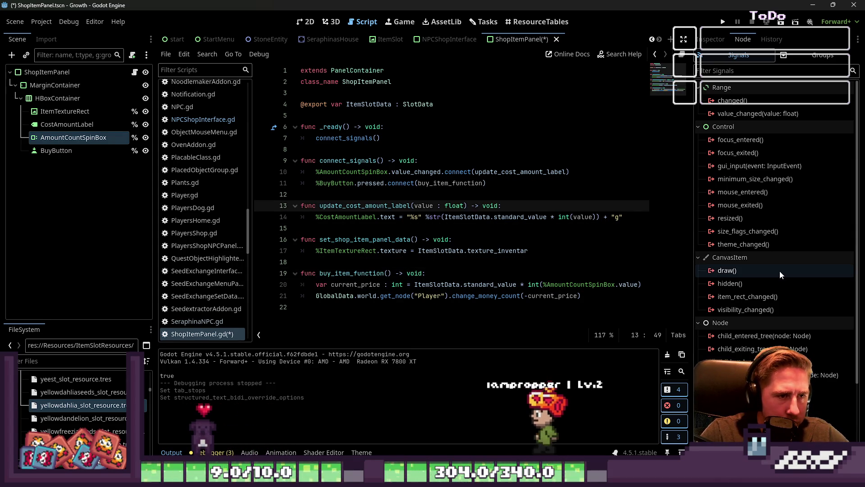
pyautogui.hotkey('ctrl', 's')
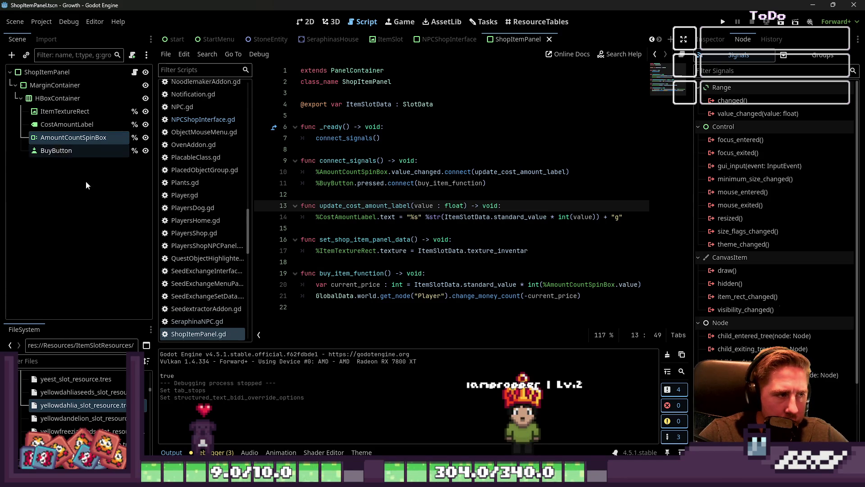
# Step: Run the ShopItemPanel scene, test buy, inspect the null get_node error, and rerun
pyautogui.doubleClick(332, 273)
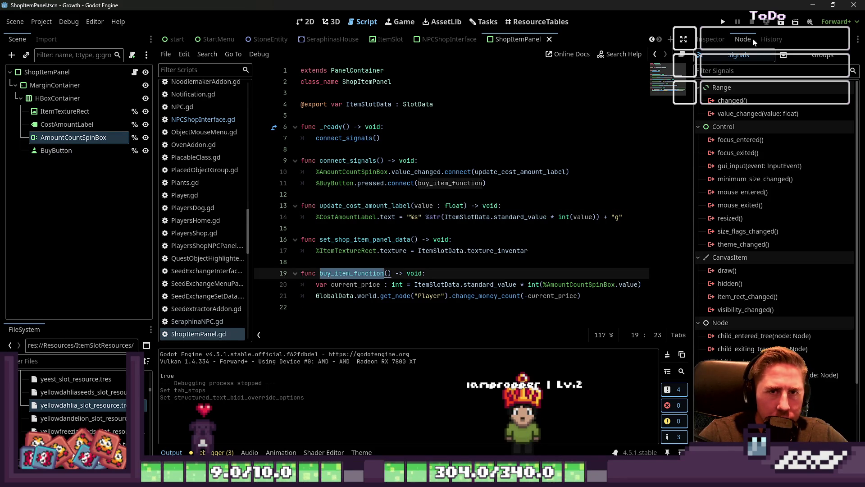
pyautogui.press('F5')
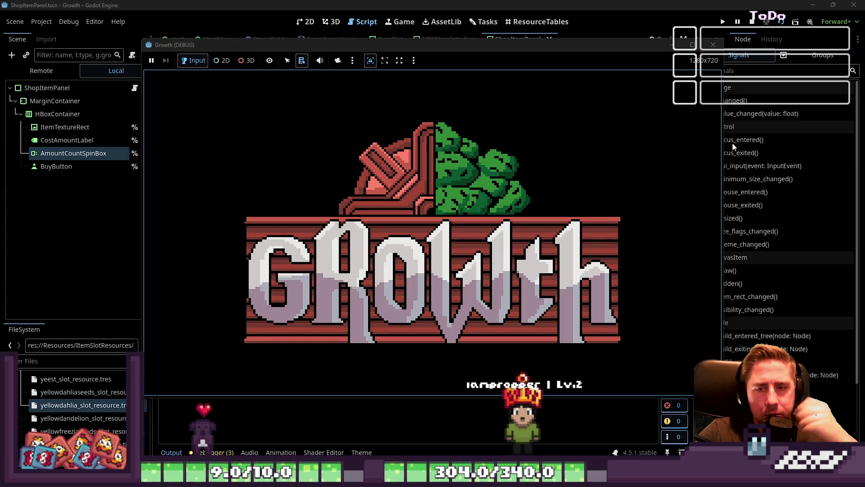
pyautogui.click(768, 21)
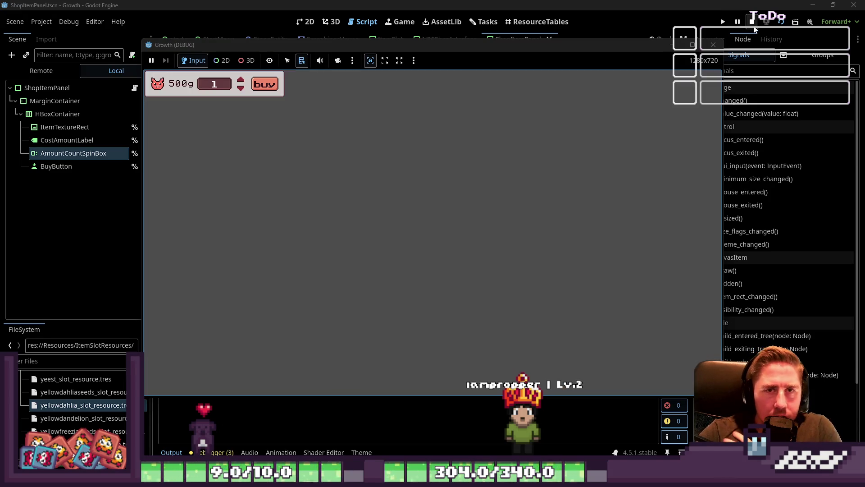
pyautogui.click(259, 87)
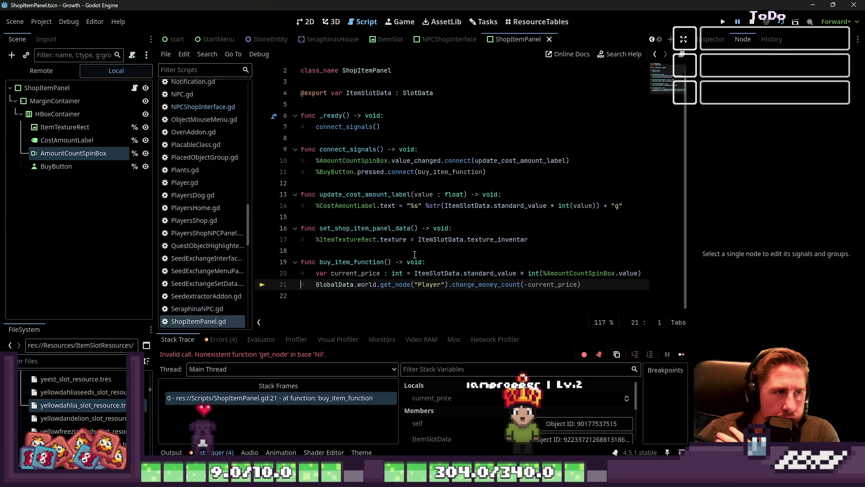
pyautogui.doubleClick(429, 284)
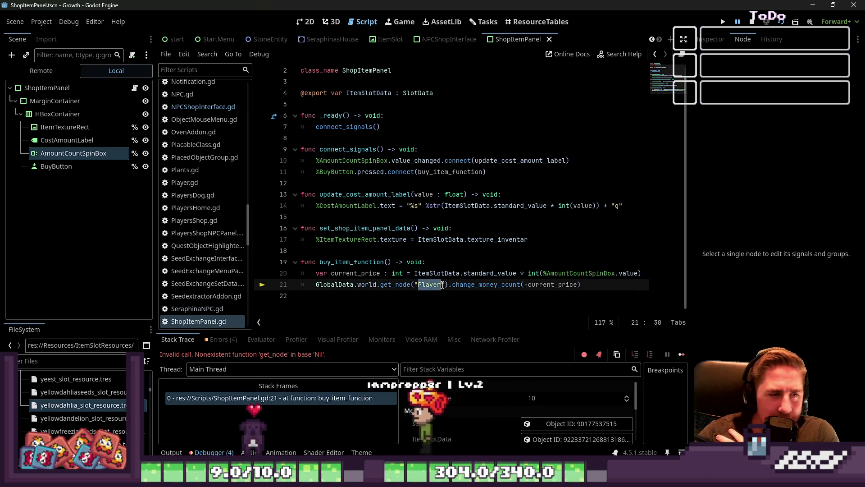
pyautogui.press('F6')
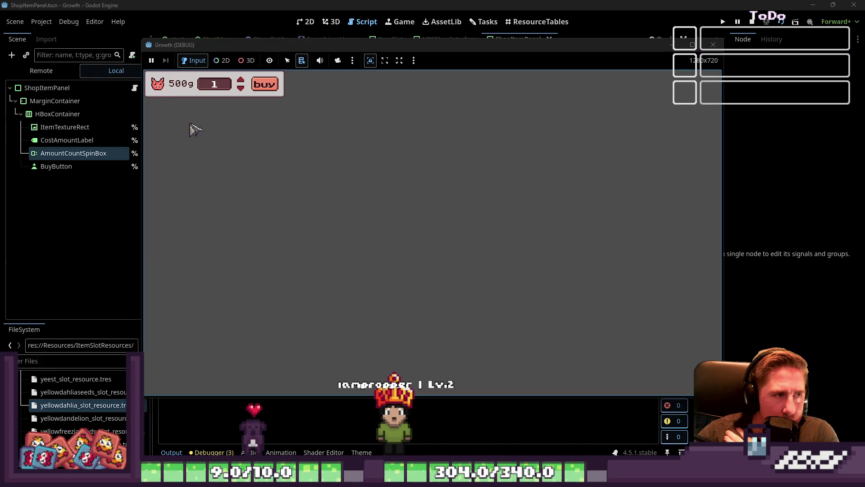
pyautogui.click(713, 44)
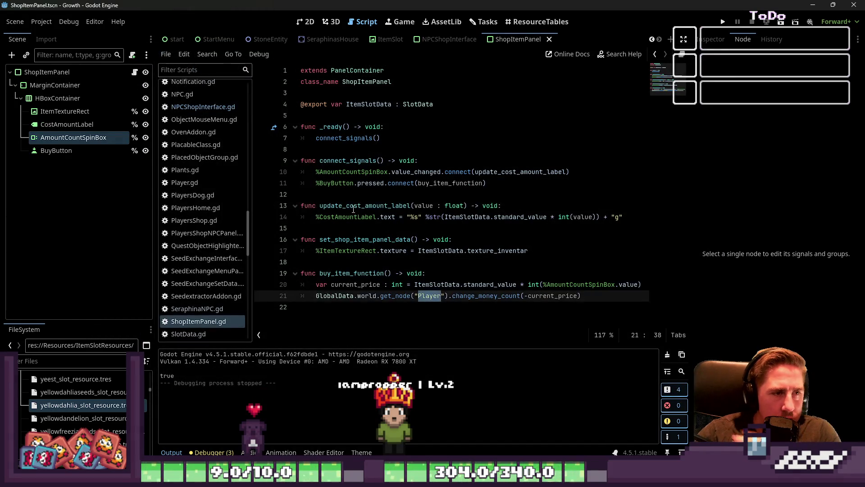
# Step: Call set_shop_item_panel_data() at the start of _ready and test-run the game
pyautogui.click(420, 240)
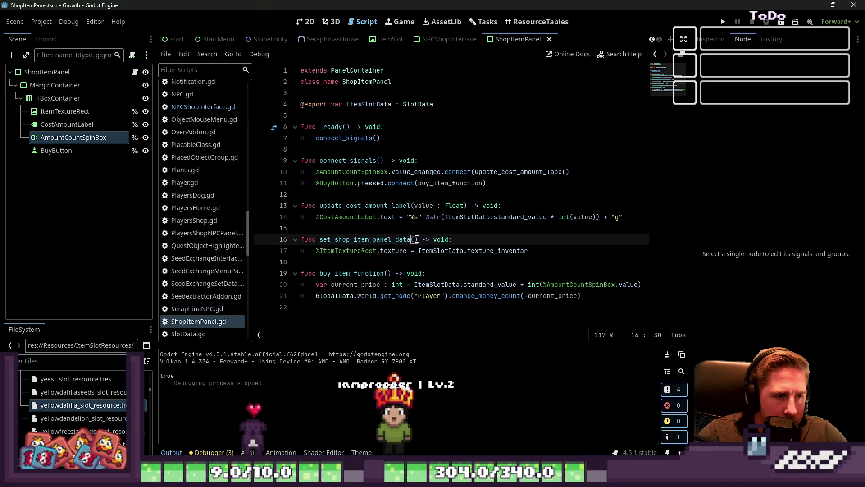
pyautogui.hotkey('shift', 'Left')
pyautogui.hotkey('shift', 'Left')
pyautogui.hotkey('shift', 'Left')
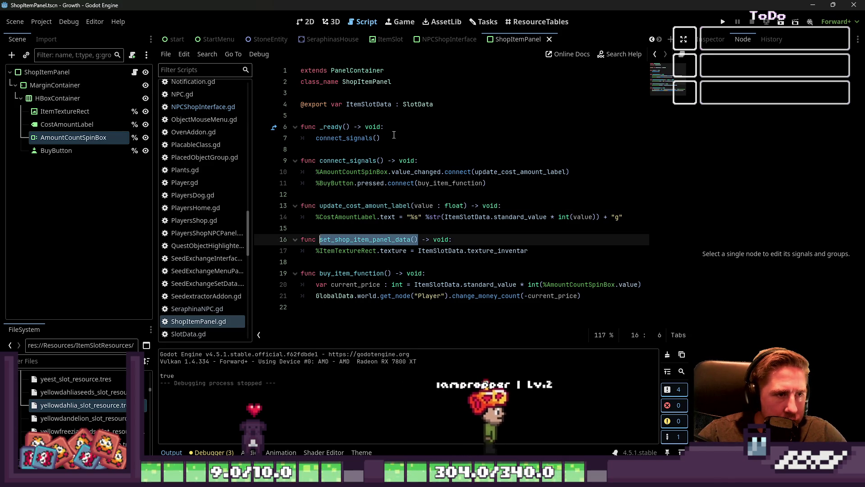
pyautogui.click(429, 125)
pyautogui.press('Return')
pyautogui.press('F5')
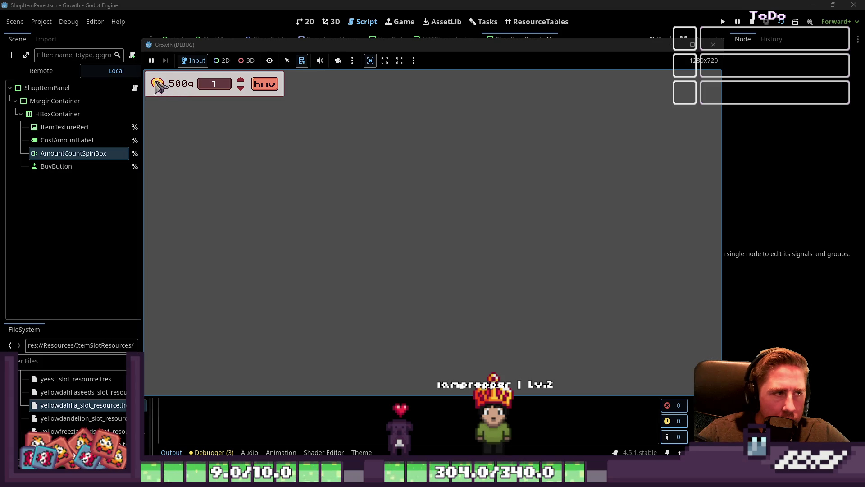
pyautogui.click(721, 51)
pyautogui.click(360, 262)
# Step: Add an update_cost_amount_label( call below the texture assignment in set_shop_item_panel_data
pyautogui.click(359, 228)
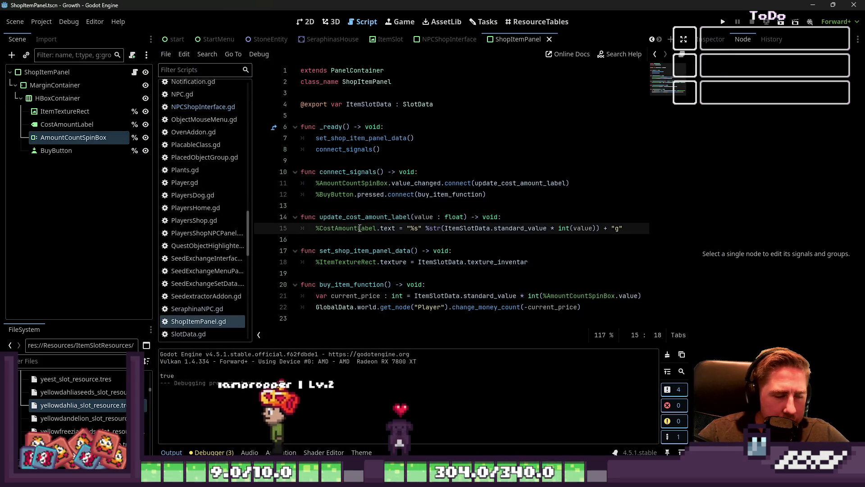
pyautogui.press('Left')
pyautogui.press('Left')
pyautogui.press('Left')
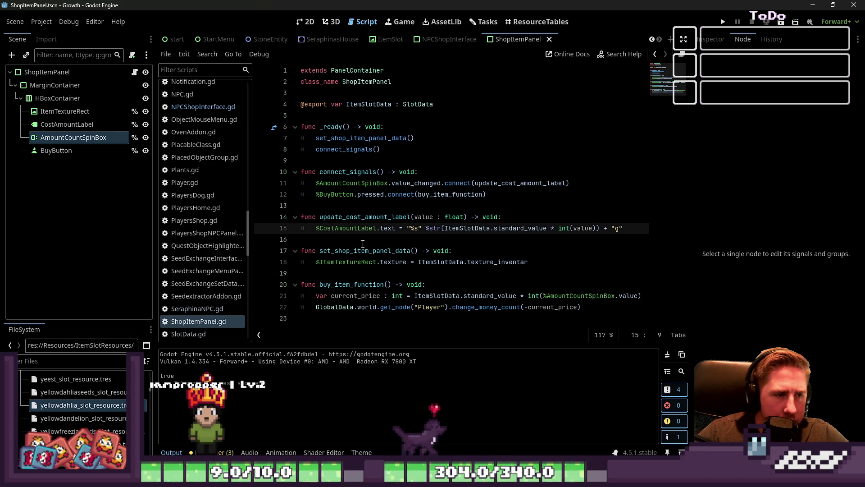
pyautogui.click(363, 251)
pyautogui.click(401, 261)
pyautogui.click(388, 228)
pyautogui.doubleClick(369, 218)
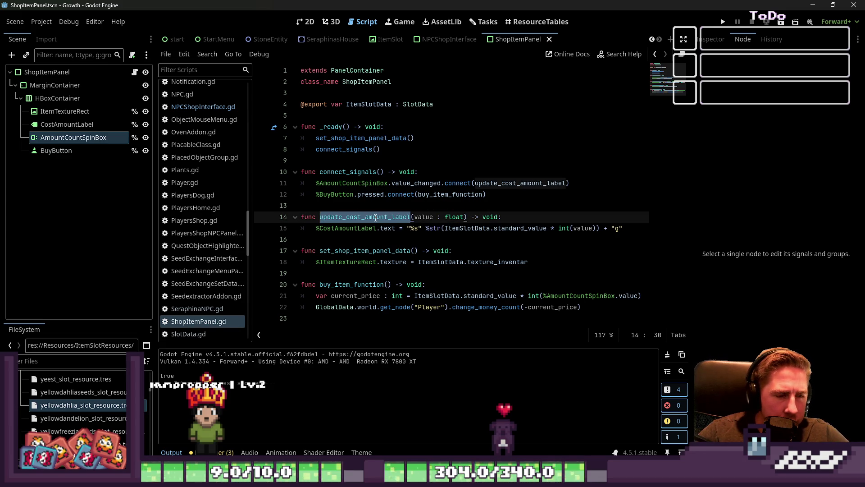
pyautogui.click(542, 261)
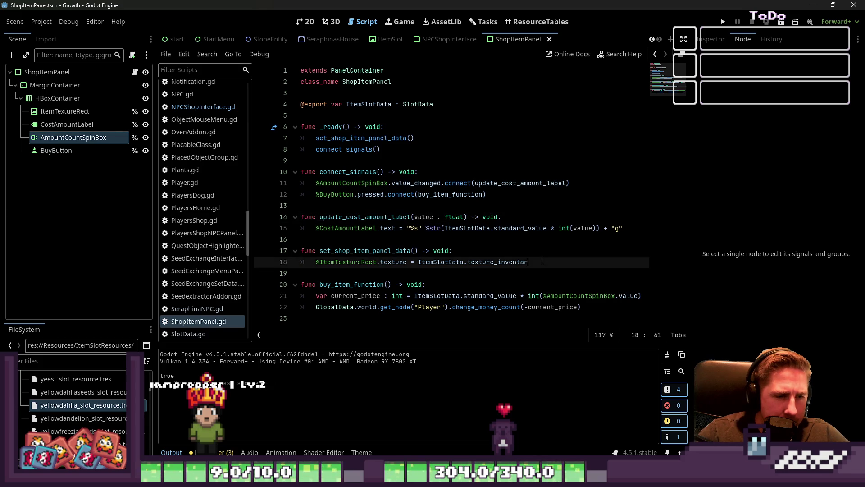
pyautogui.press('Up')
pyautogui.press('Down')
pyautogui.press('Return')
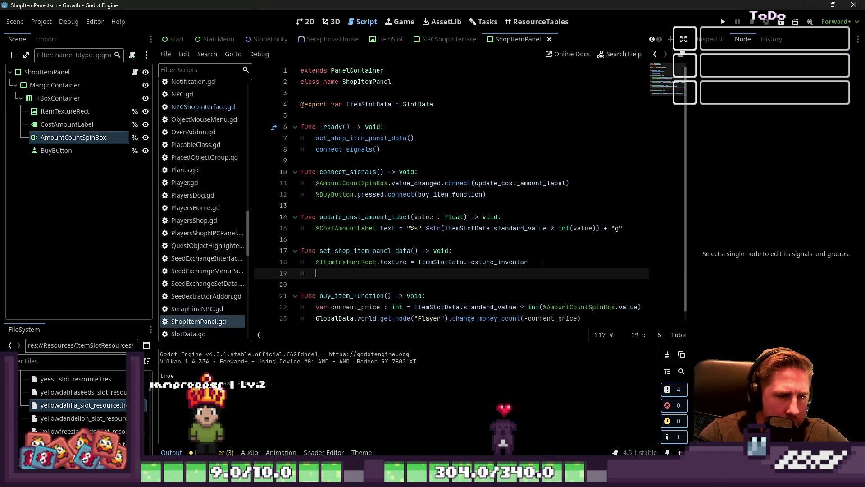
pyautogui.write('(')
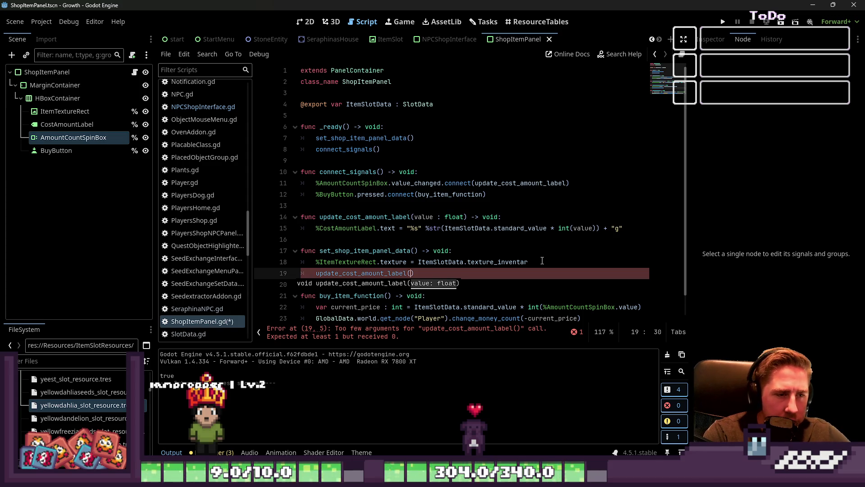
# Step: Pass %AmountCountSpinBox.value as the argument, save, and rerun the game
pyautogui.press('Down')
pyautogui.press('Down')
pyautogui.press('Down')
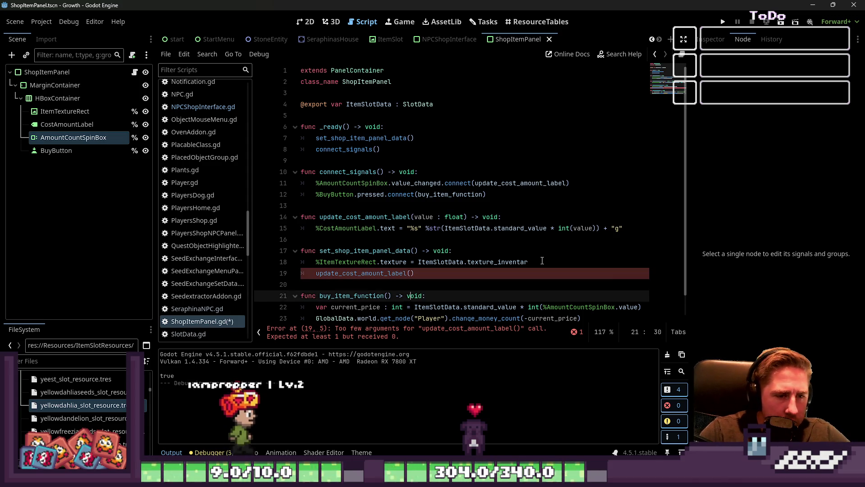
pyautogui.press('End')
pyautogui.press('Left')
pyautogui.press('Left')
pyautogui.press('Left')
pyautogui.hotkey('ctrl', 'shift', 'Right')
pyautogui.hotkey('ctrl', 'shift', 'Right')
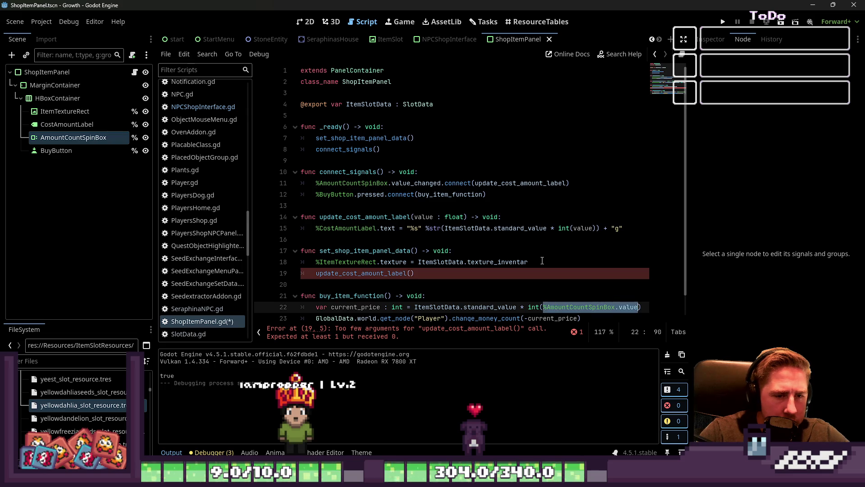
pyautogui.press('Up')
pyautogui.press('Up')
pyautogui.press('Up')
pyautogui.press('Down')
pyautogui.hotkey('ctrl', 's')
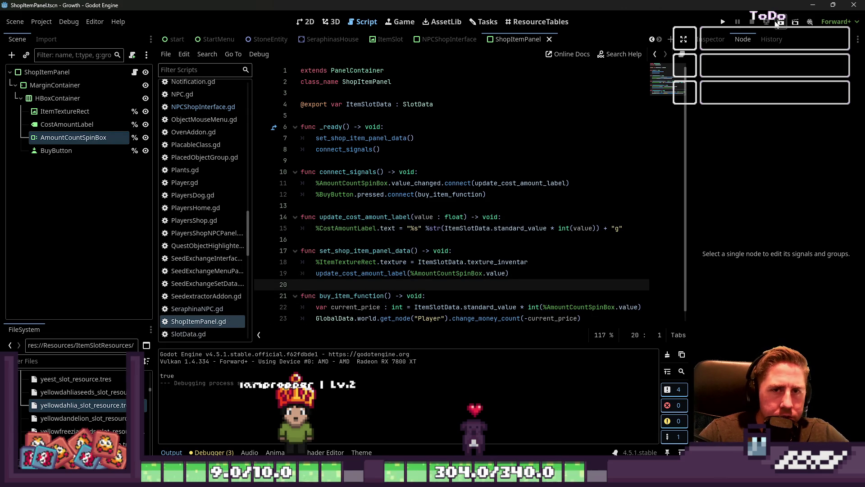
pyautogui.press('F5')
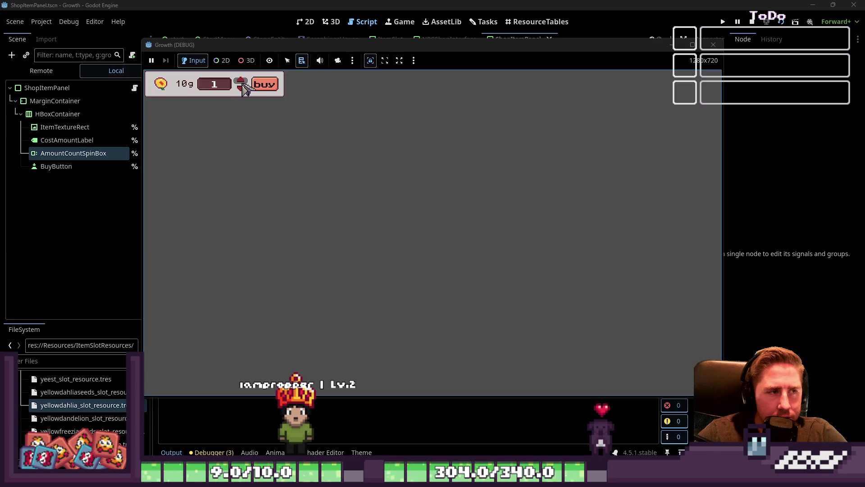
# Step: Raise the amount three times, enter 99 to reach 999 costing 9990g, then close the game
pyautogui.click(242, 82)
pyautogui.click(242, 82)
pyautogui.click(242, 82)
pyautogui.click(242, 82)
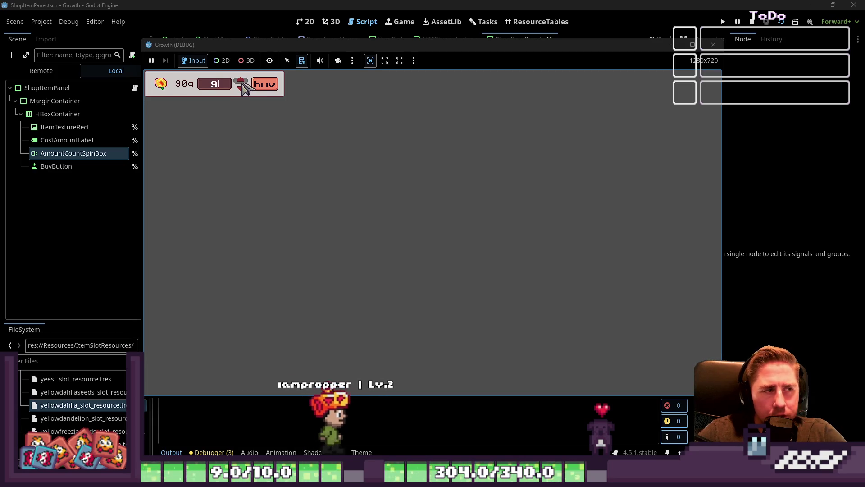
pyautogui.click(242, 82)
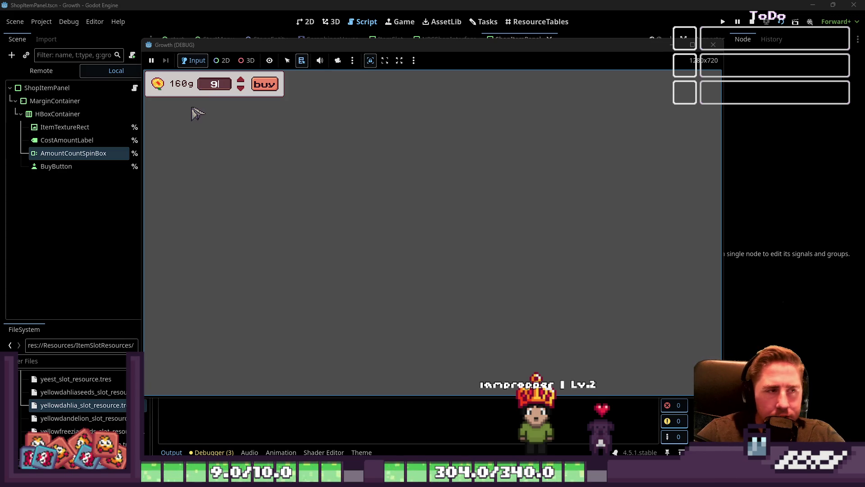
pyautogui.write('99')
pyautogui.press('Return')
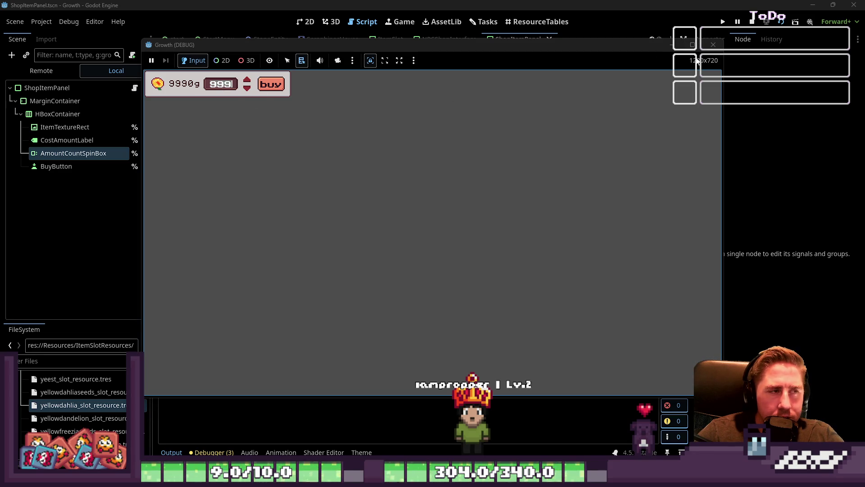
pyautogui.click(718, 48)
# Step: In the 2D view, select CostAmountLabel and set its Text to 999999g
pyautogui.click(306, 22)
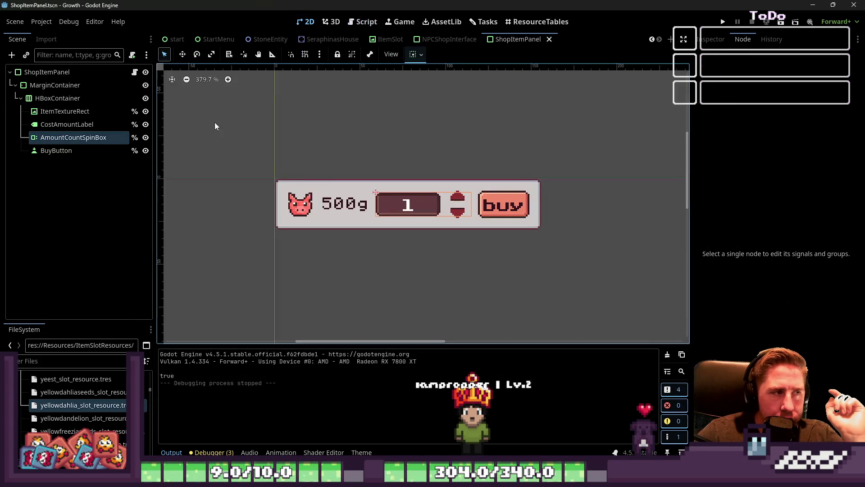
pyautogui.click(342, 205)
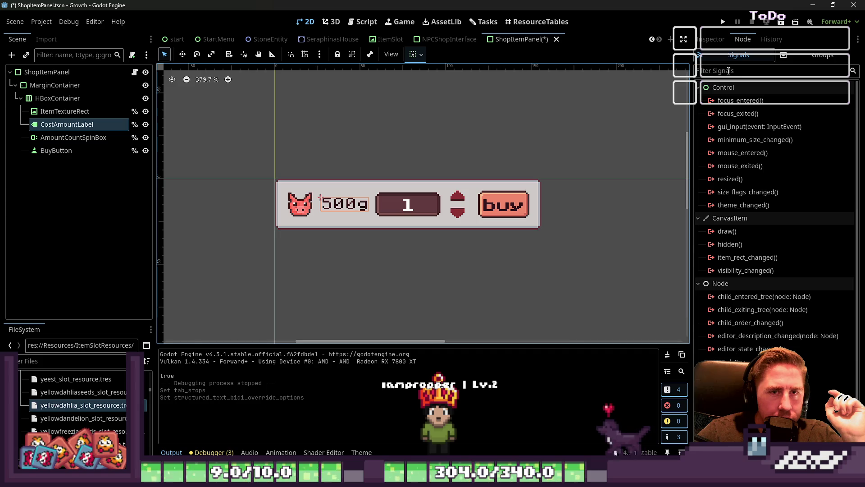
pyautogui.click(710, 39)
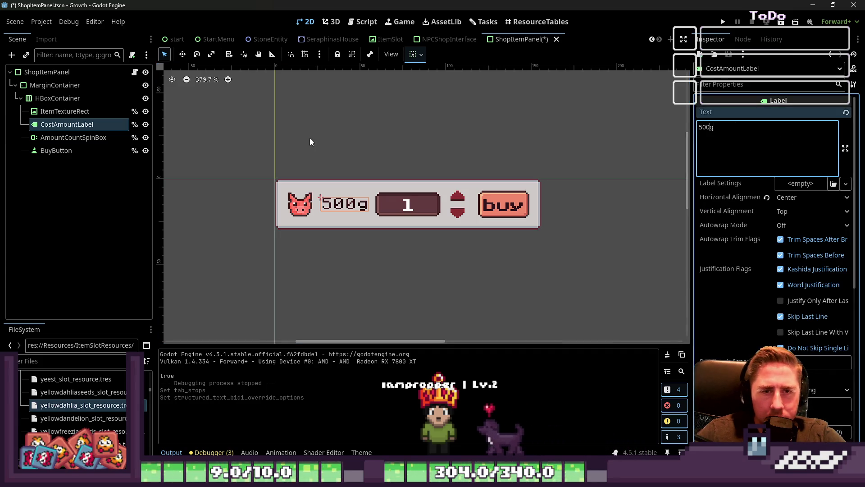
pyautogui.write('999999g')
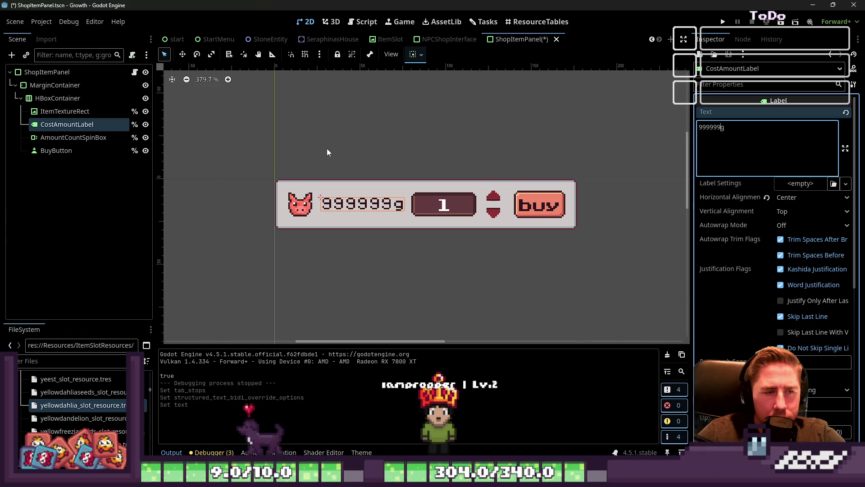
pyautogui.scroll(-5, 757, 223)
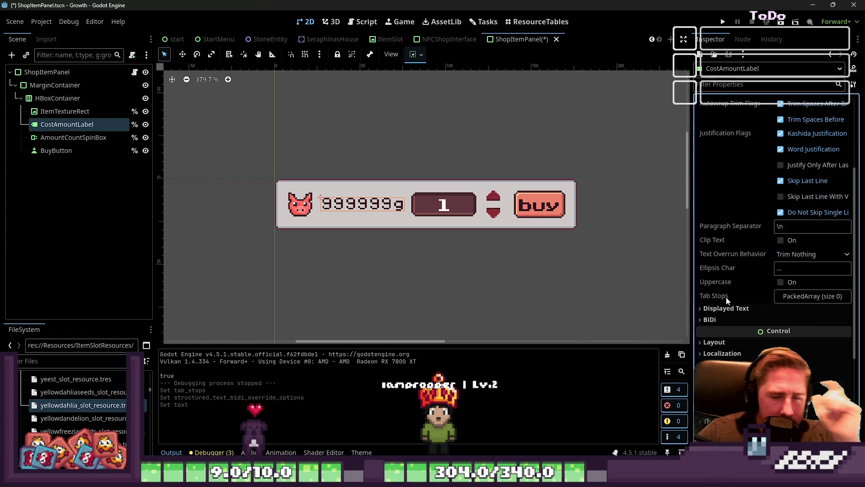
pyautogui.scroll(3, 762, 270)
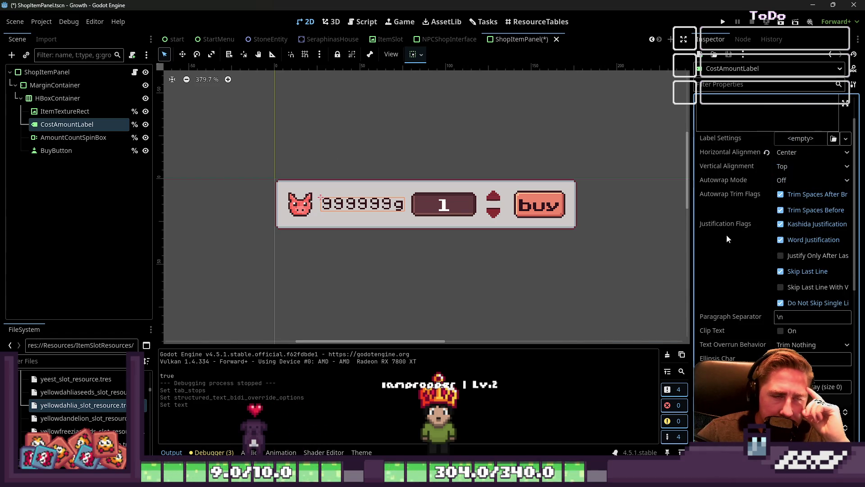
pyautogui.click(46, 87)
pyautogui.click(67, 124)
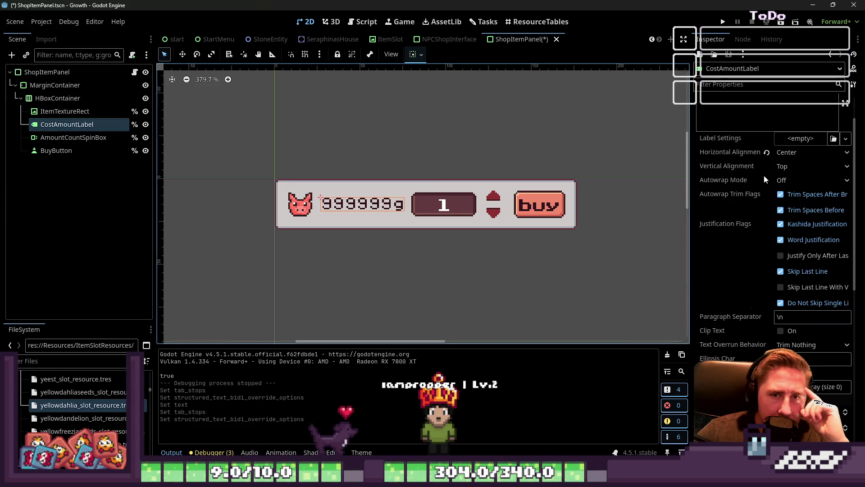
# Step: Give CostAmountLabel a 50 px custom minimum width and relaunch the game
pyautogui.scroll(-5, 764, 180)
pyautogui.scroll(-3, 759, 225)
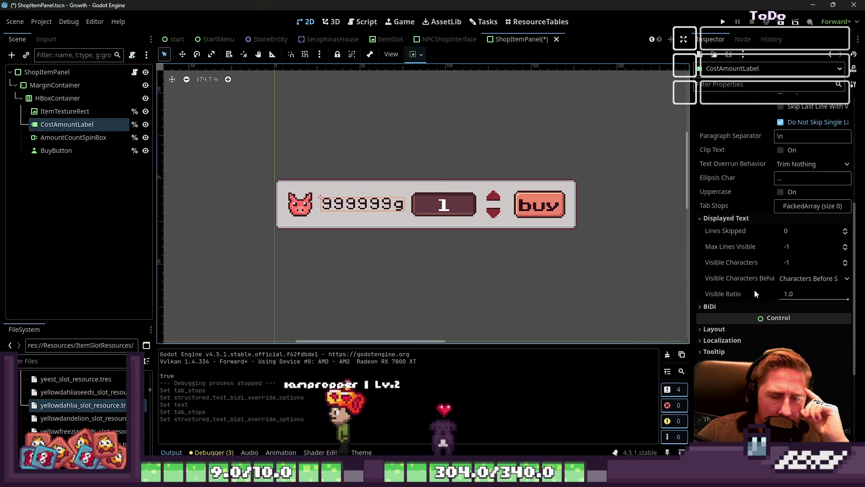
pyautogui.click(737, 328)
pyautogui.scroll(-3, 753, 326)
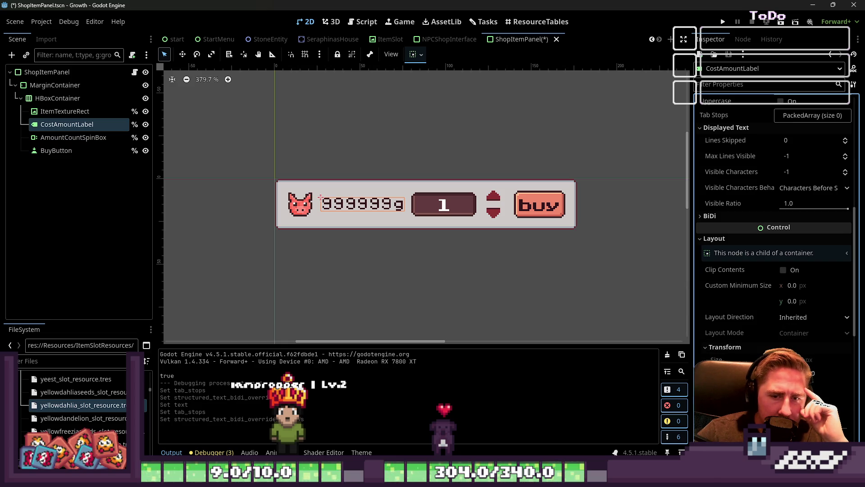
pyautogui.click(794, 286)
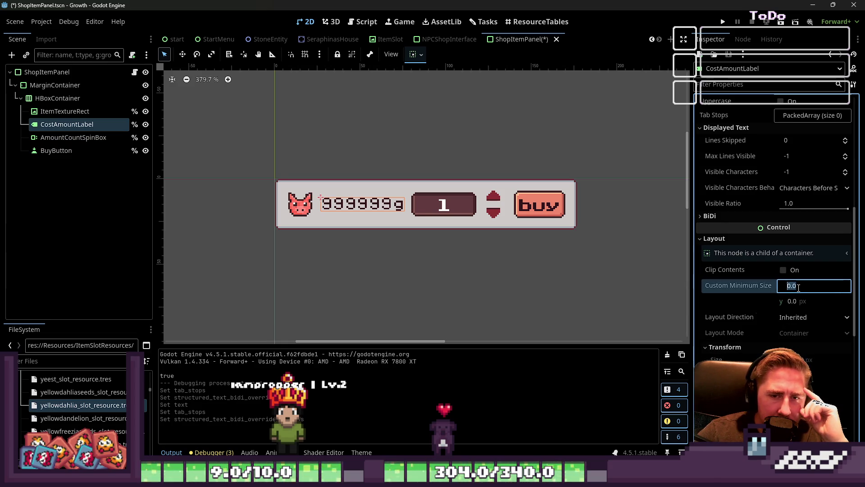
pyautogui.write('50')
pyautogui.press('Return')
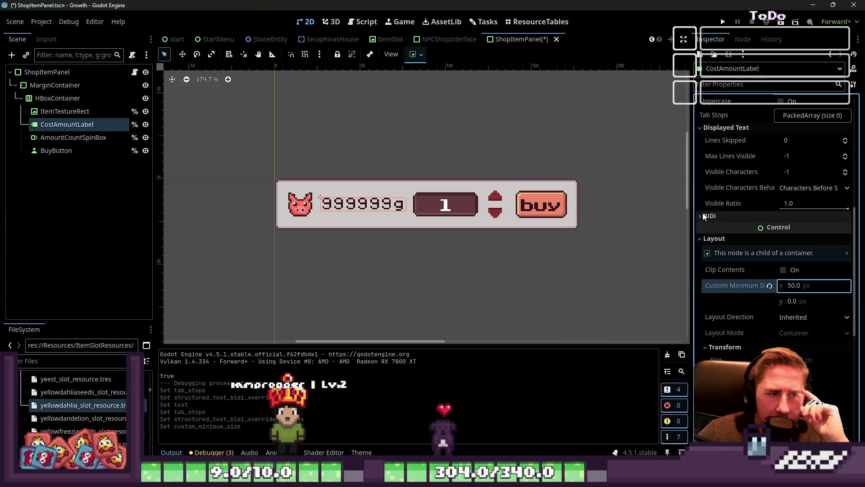
pyautogui.click(356, 208)
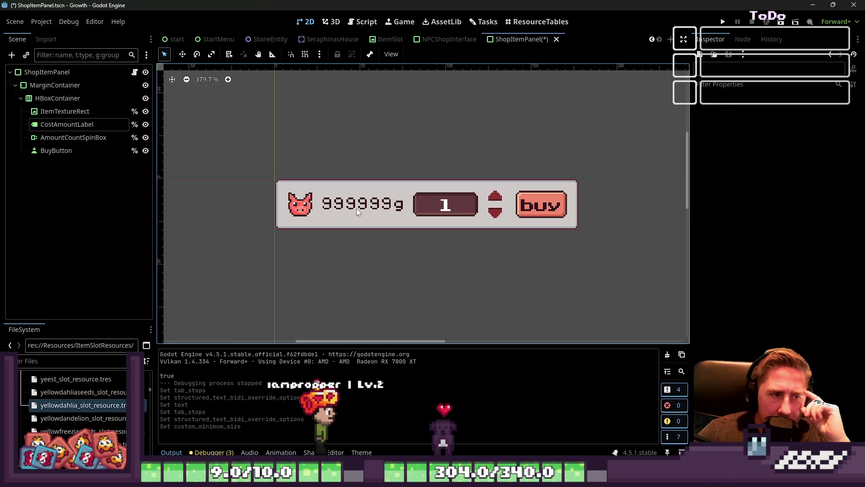
pyautogui.click(723, 22)
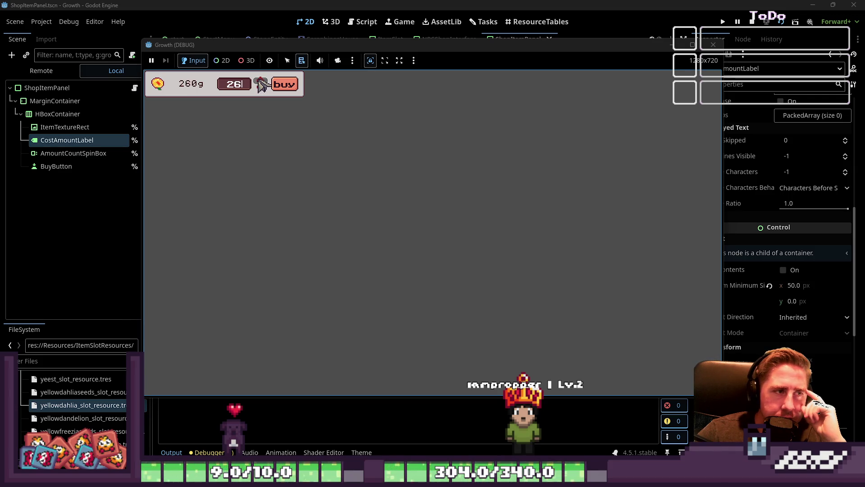
# Step: Enter 99 to set the amount to 999 (9990g) and press buy
pyautogui.write('99')
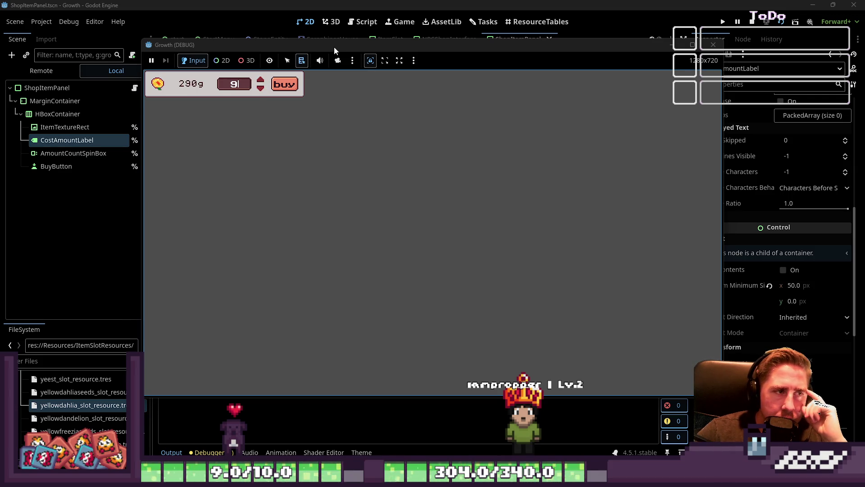
pyautogui.press('Return')
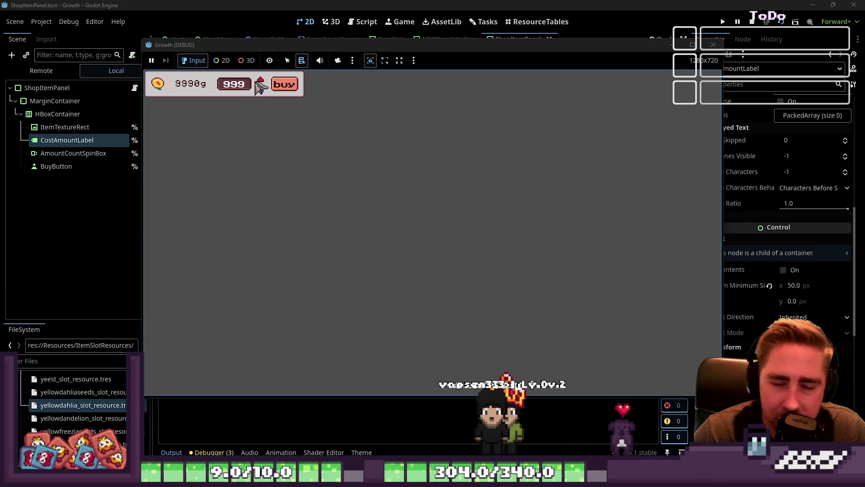
pyautogui.click(283, 94)
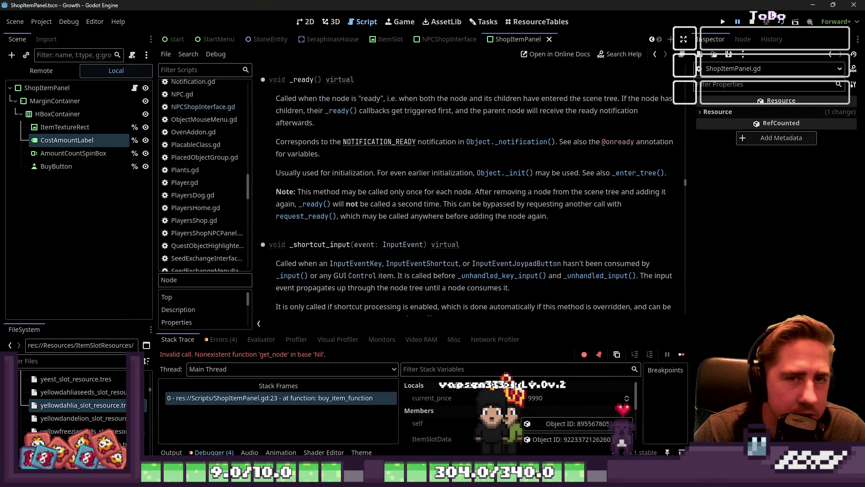
# Step: Stop the debug session and return to the ShopItemPanel.gd code
pyautogui.click(751, 21)
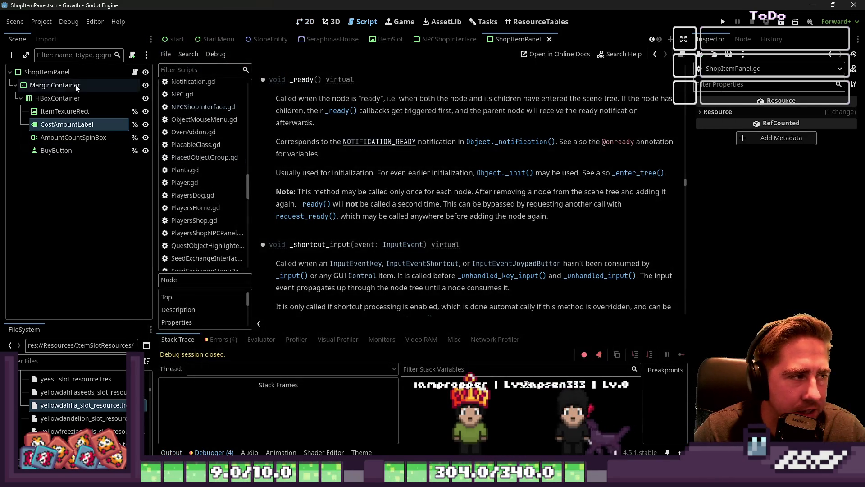
pyautogui.click(135, 73)
pyautogui.scroll(10, 200, 155)
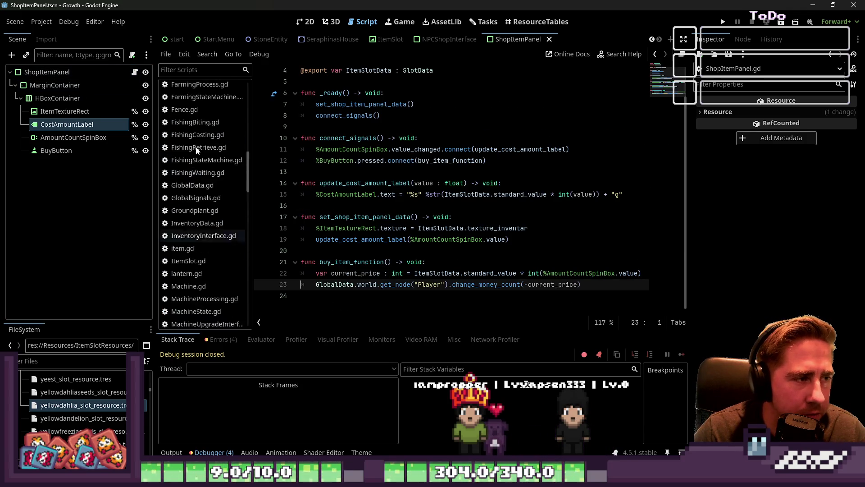
pyautogui.scroll(-2, 201, 145)
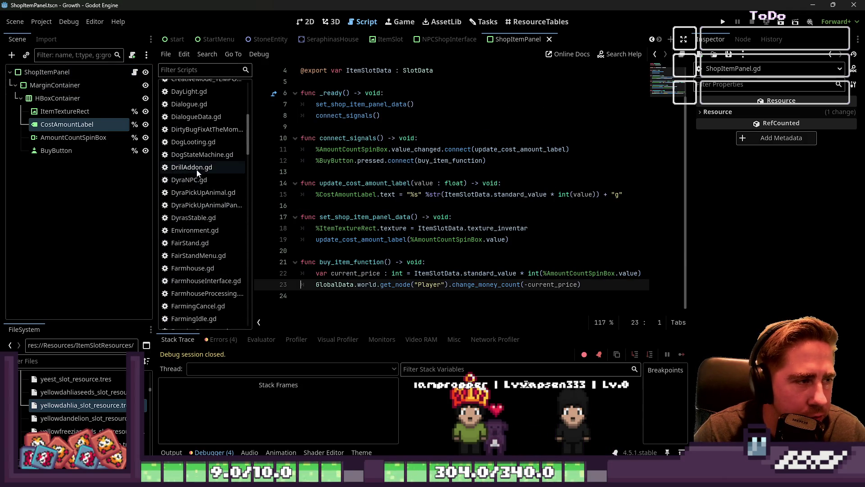
# Step: Open FarmhouseProcessing.gd with a wider script list, review get_drop, then view the Tasks board
pyautogui.click(230, 232)
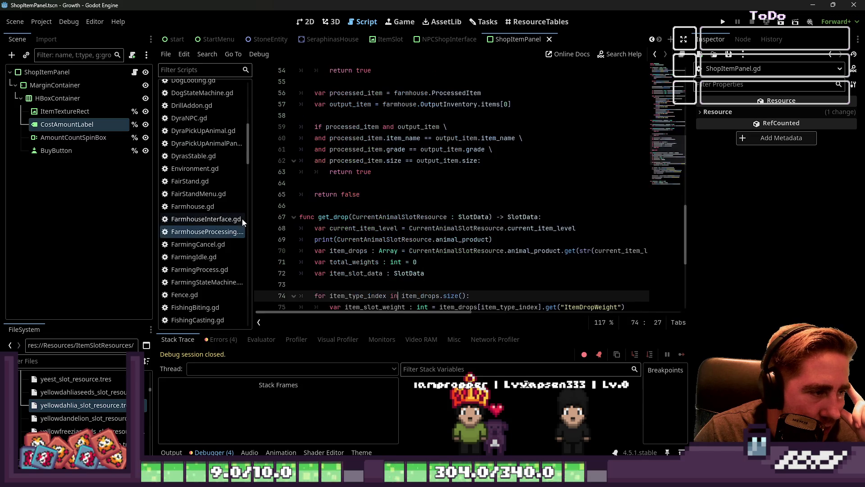
pyautogui.moveTo(251, 215); pyautogui.dragTo(310, 216)
pyautogui.scroll(-4, 229, 239)
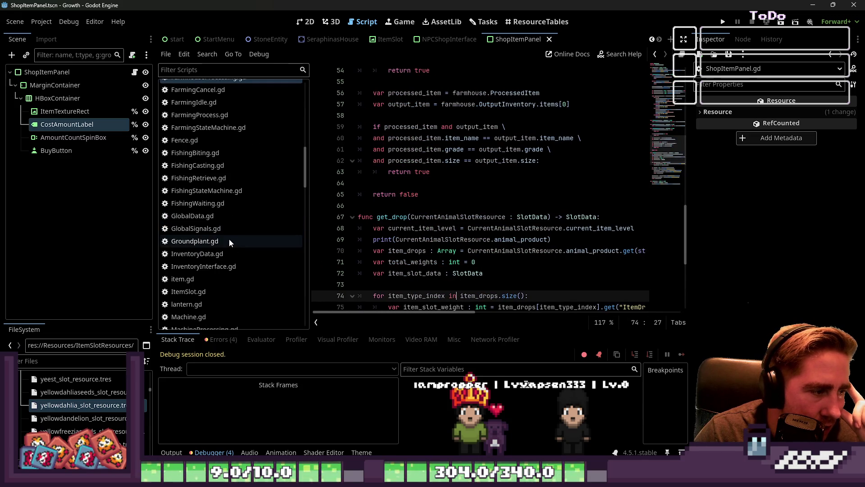
pyautogui.scroll(-10, 223, 218)
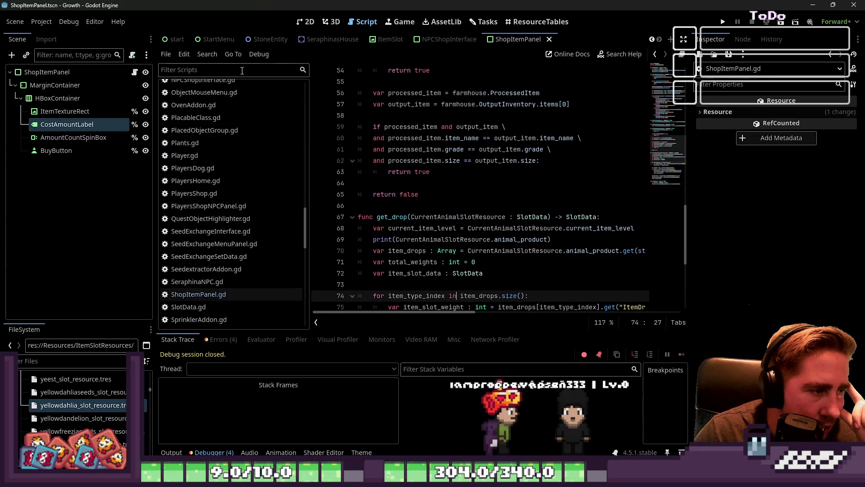
pyautogui.scroll(8, 222, 225)
pyautogui.scroll(-5, 224, 214)
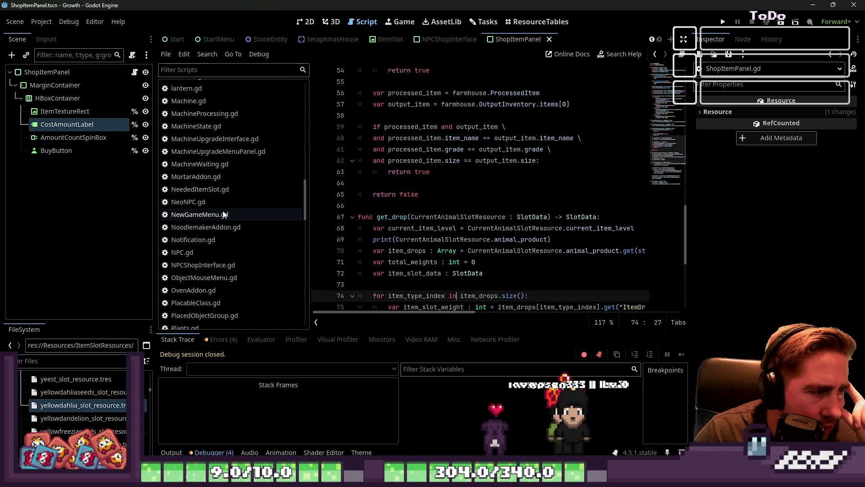
pyautogui.scroll(-3, 223, 210)
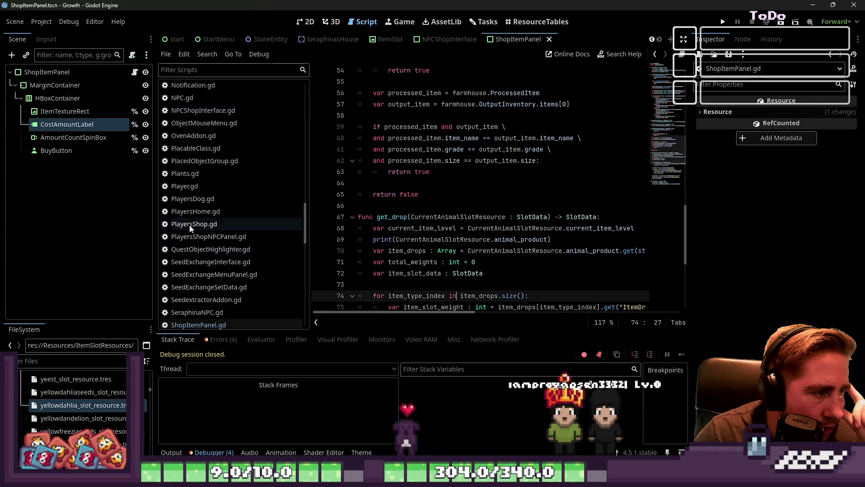
pyautogui.scroll(7, 194, 202)
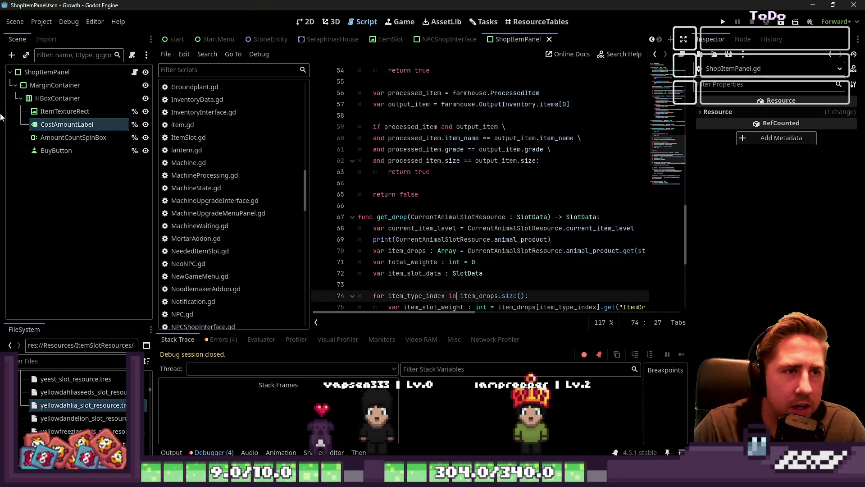
pyautogui.click(479, 28)
pyautogui.scroll(-10, 427, 180)
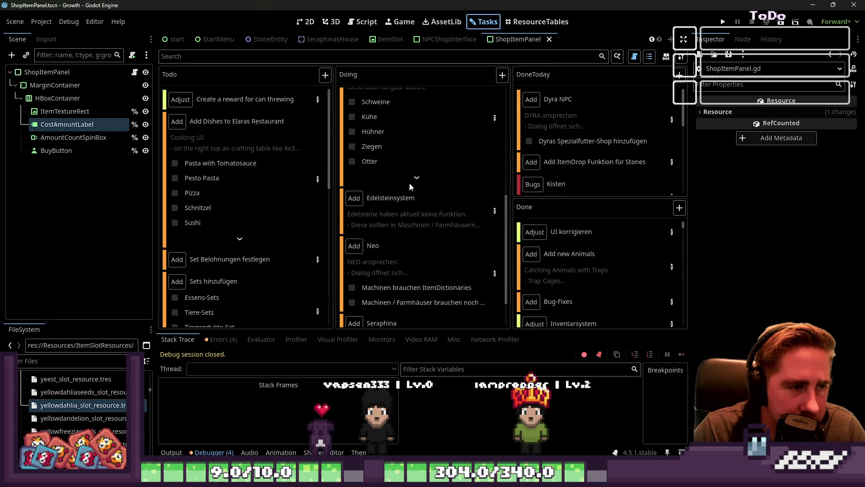
pyautogui.scroll(5, 427, 218)
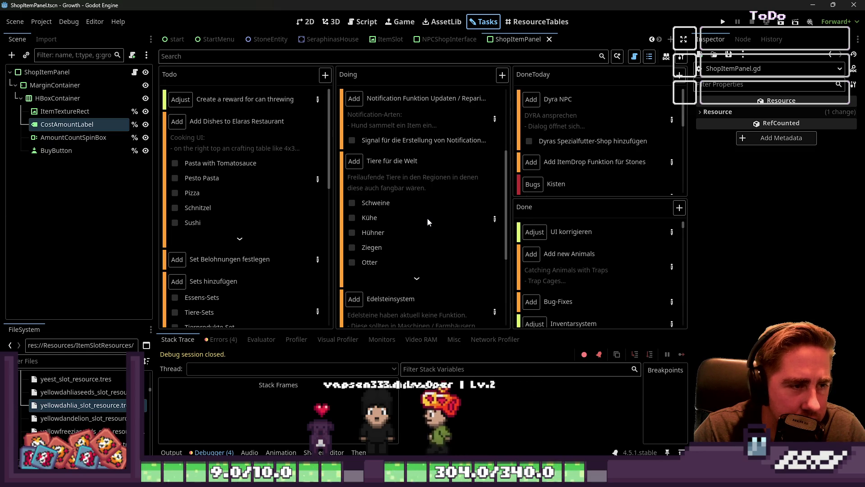
pyautogui.scroll(1, 427, 218)
pyautogui.scroll(4, 429, 218)
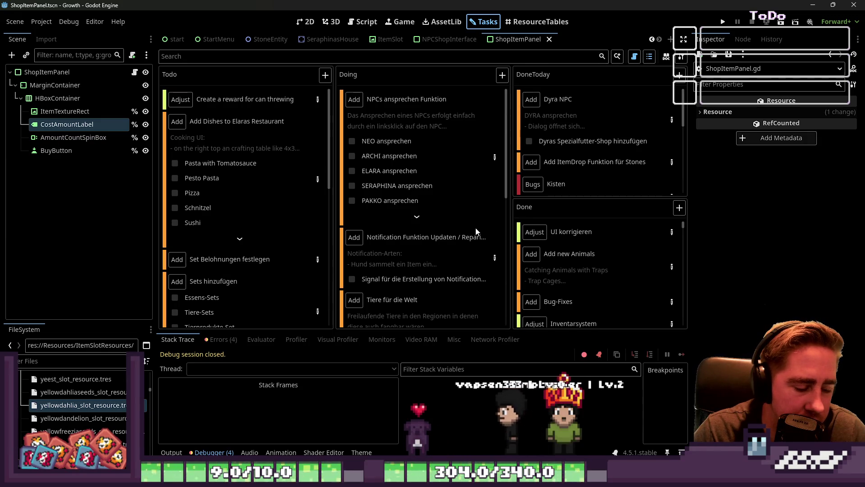
pyautogui.moveTo(476, 231)
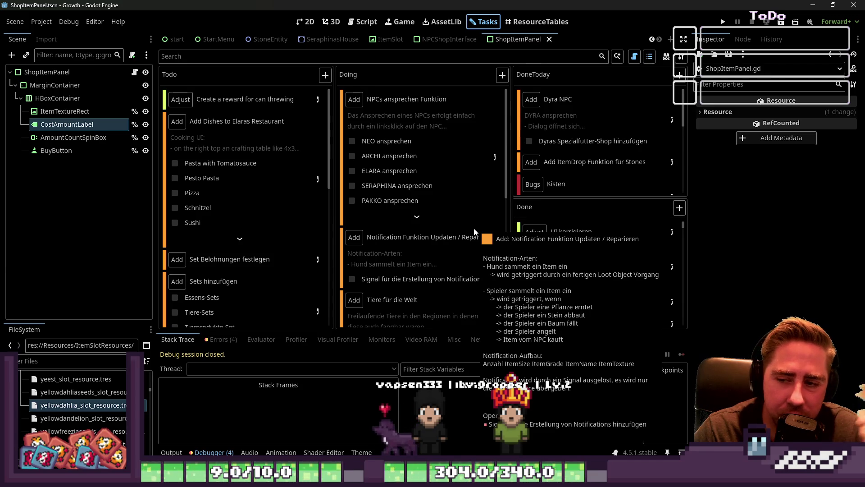
pyautogui.click(359, 27)
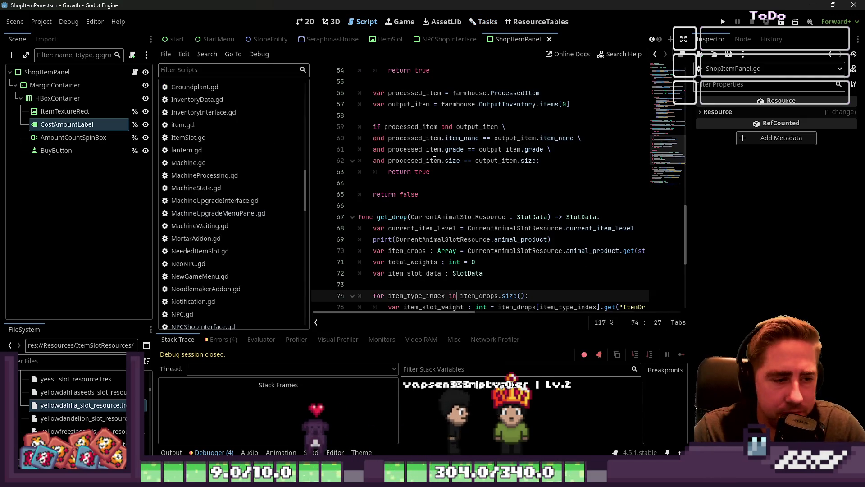
# Step: Look over get_drop, then switch to the ShopItemPanel 2D view and box-select its nodes
pyautogui.scroll(-3, 455, 161)
pyautogui.click(456, 160)
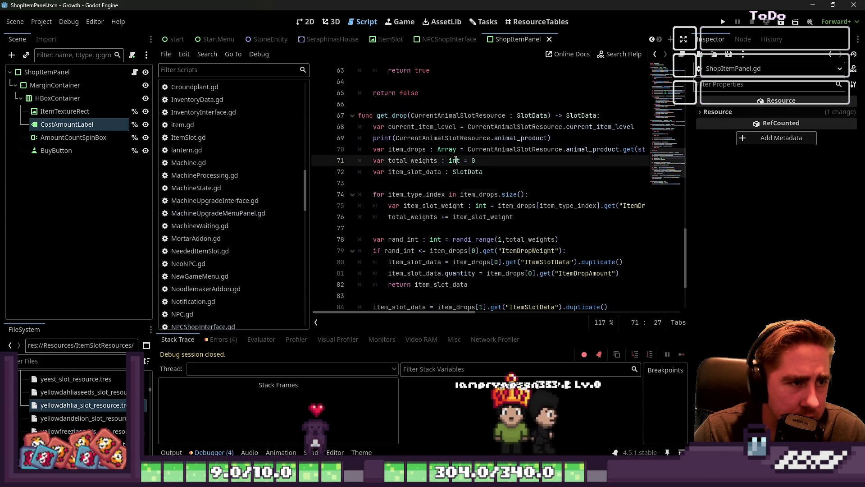
pyautogui.doubleClick(392, 115)
pyautogui.scroll(2, 507, 191)
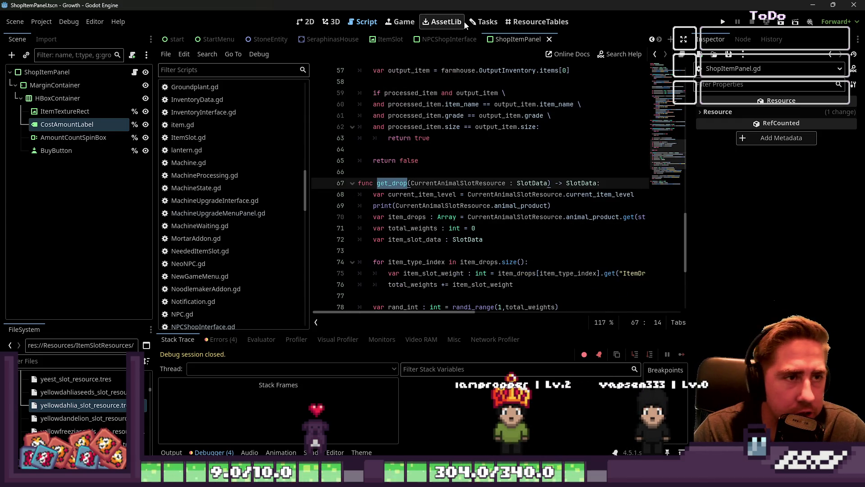
pyautogui.click(434, 172)
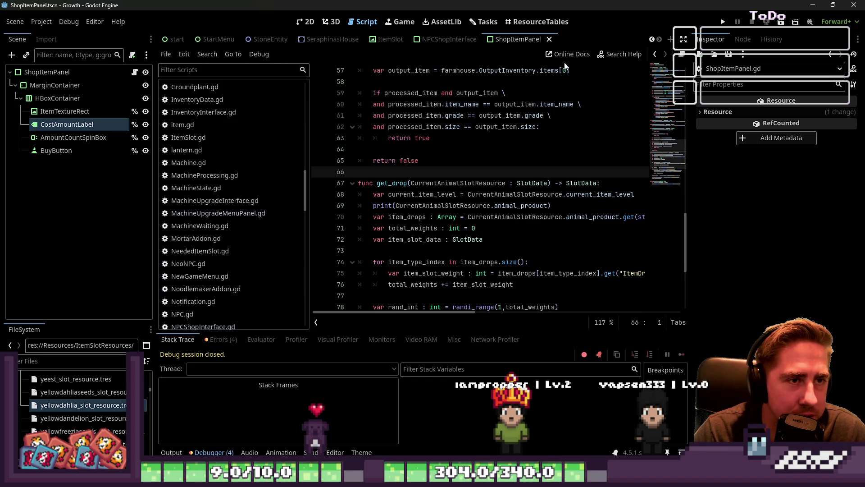
pyautogui.click(503, 40)
pyautogui.moveTo(289, 135); pyautogui.dragTo(334, 179)
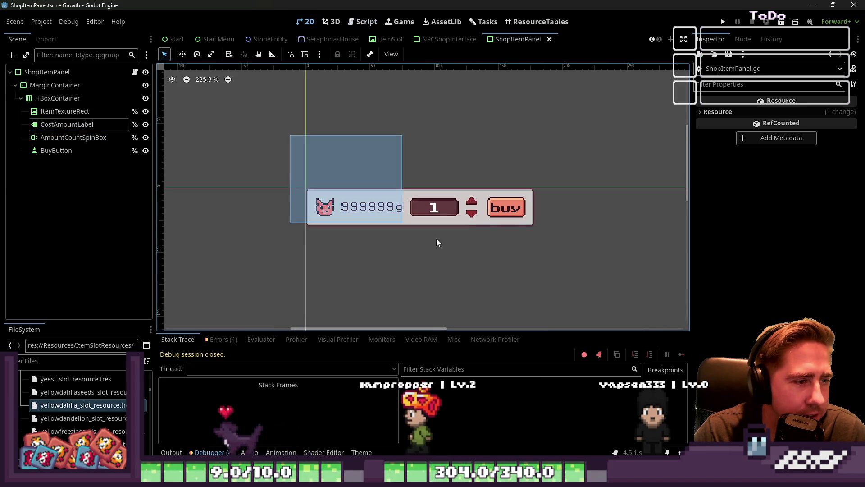
pyautogui.moveTo(558, 246); pyautogui.dragTo(347, 163)
pyautogui.click(260, 154)
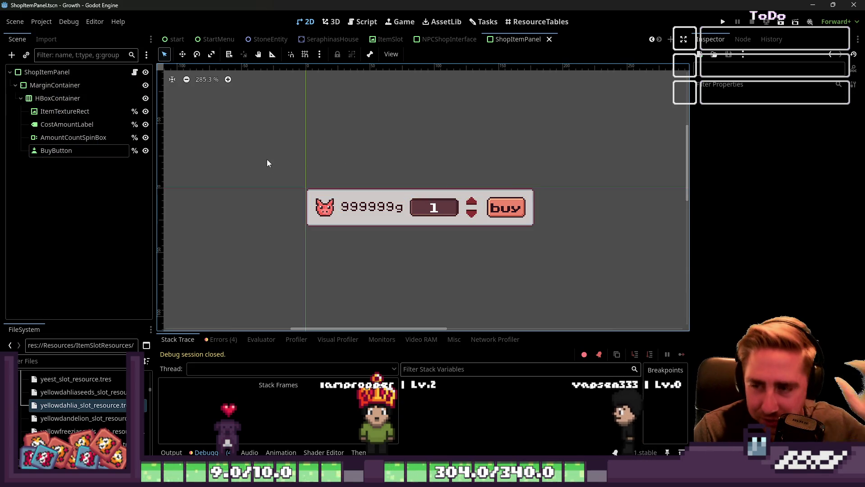
pyautogui.click(50, 72)
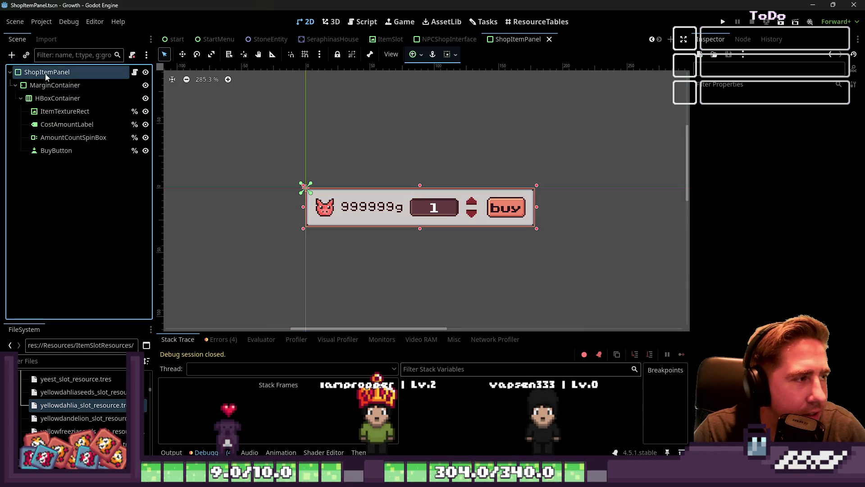
pyautogui.click(370, 207)
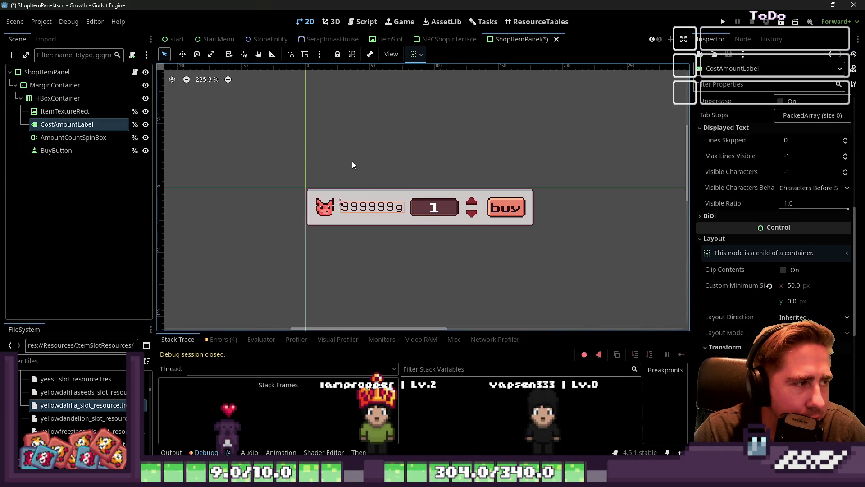
pyautogui.moveTo(205, 135); pyautogui.dragTo(591, 265)
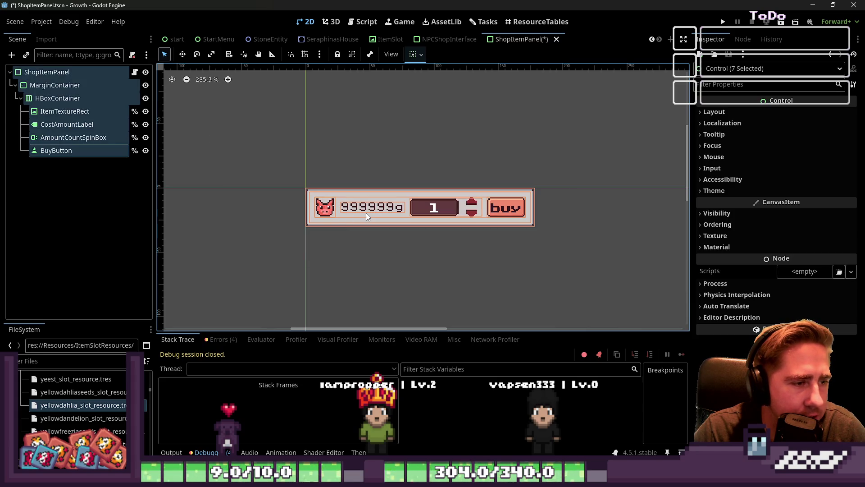
pyautogui.click(243, 152)
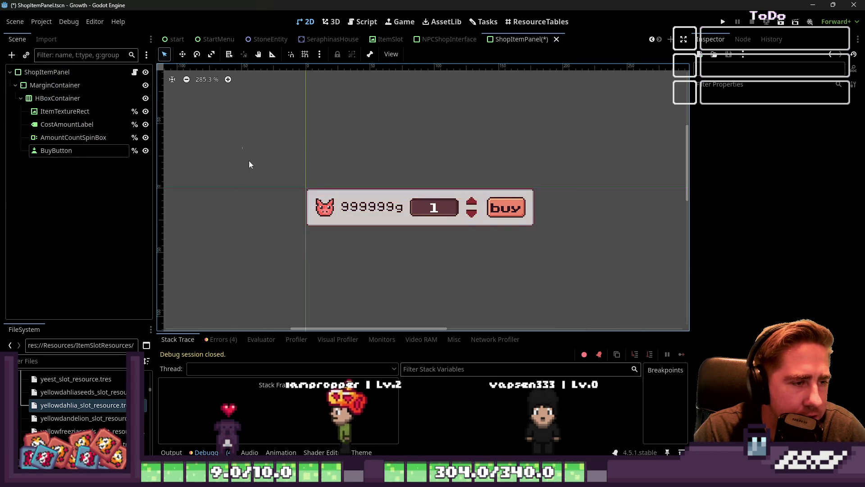
pyautogui.moveTo(242, 152); pyautogui.dragTo(584, 286)
pyautogui.click(366, 22)
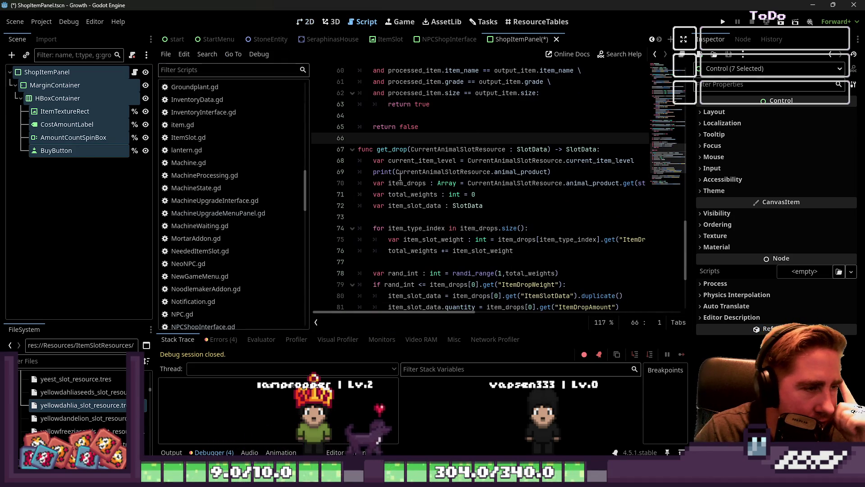
# Step: Open DyraPickUpAnimal.gd and look over its check_can_be_picked_up function
pyautogui.scroll(1, 454, 86)
pyautogui.scroll(5, 271, 171)
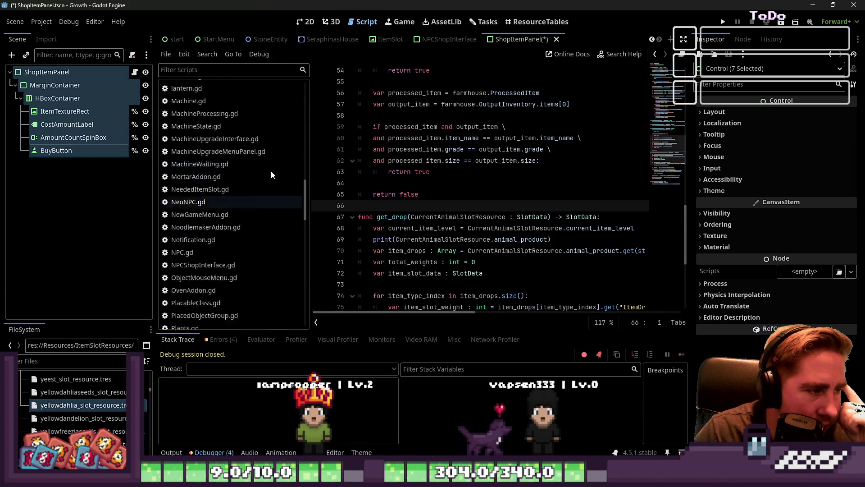
pyautogui.scroll(-10, 271, 174)
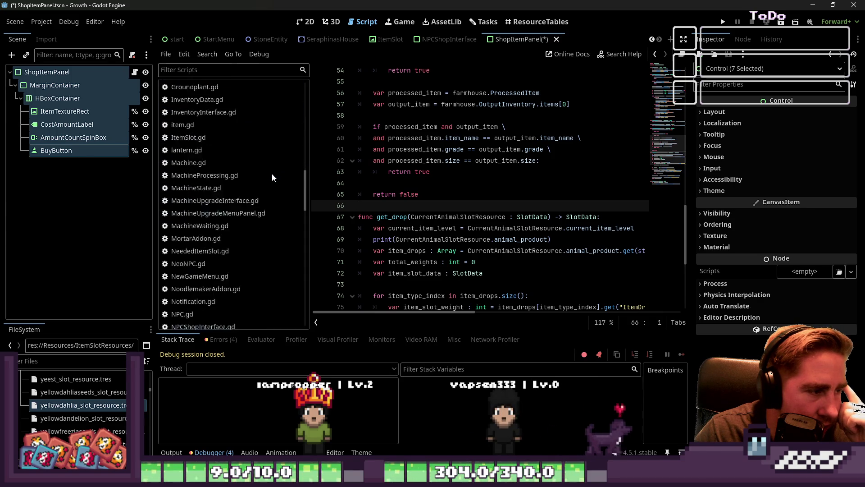
pyautogui.scroll(10, 273, 176)
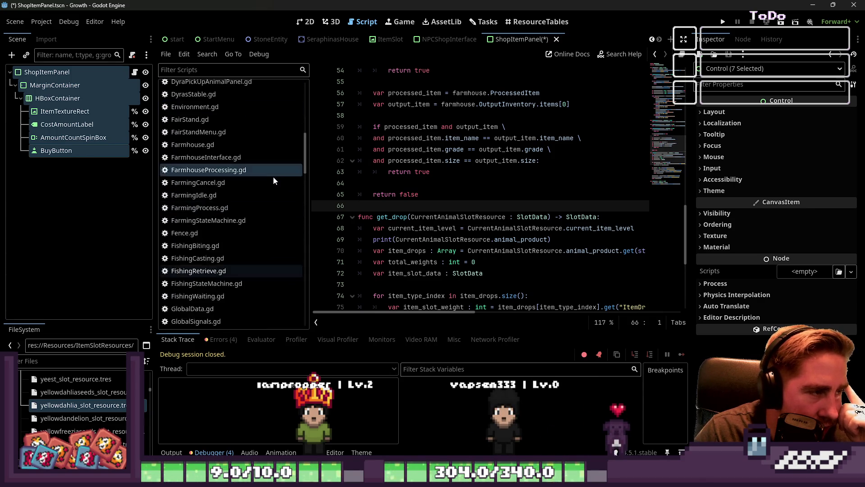
pyautogui.click(227, 131)
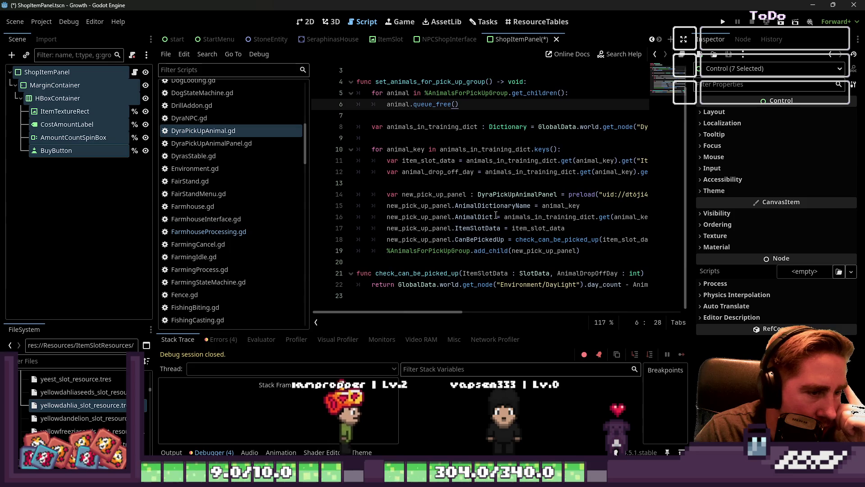
pyautogui.click(450, 272)
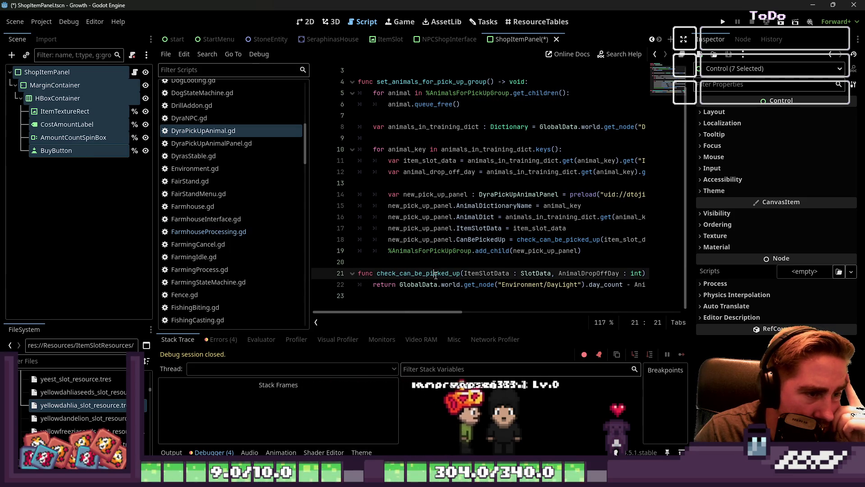
pyautogui.press('Up')
pyautogui.press('Up')
pyautogui.press('Up')
pyautogui.click(422, 273)
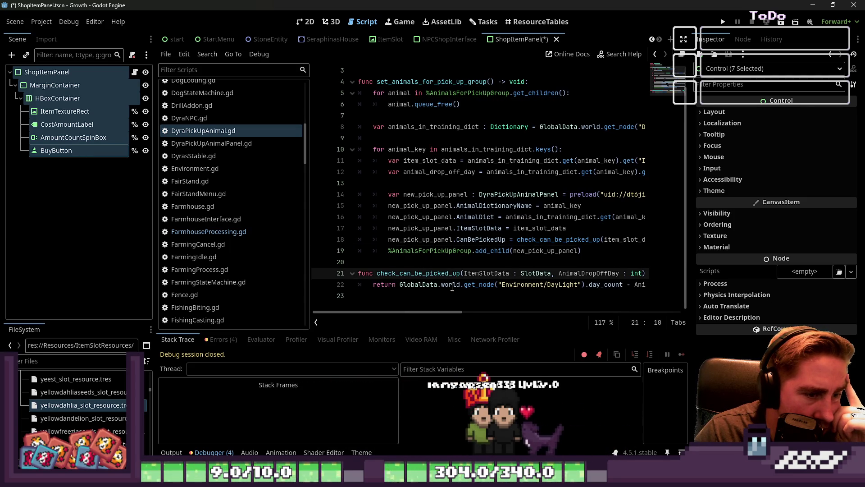
# Step: Select the set_animals_for_pick_up_group function name, then switch to DyraPickUpAnimalPanel.gd
pyautogui.moveTo(455, 311)
pyautogui.mouseDown()
pyautogui.moveTo(493, 314)
pyautogui.moveTo(404, 322)
pyautogui.moveTo(471, 329)
pyautogui.moveTo(448, 333)
pyautogui.mouseUp()
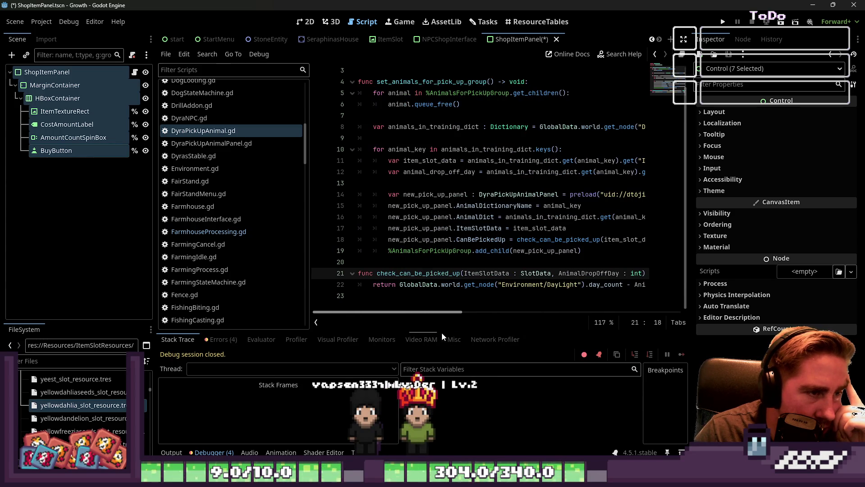
pyautogui.scroll(2, 412, 242)
pyautogui.click(407, 115)
pyautogui.doubleClick(396, 104)
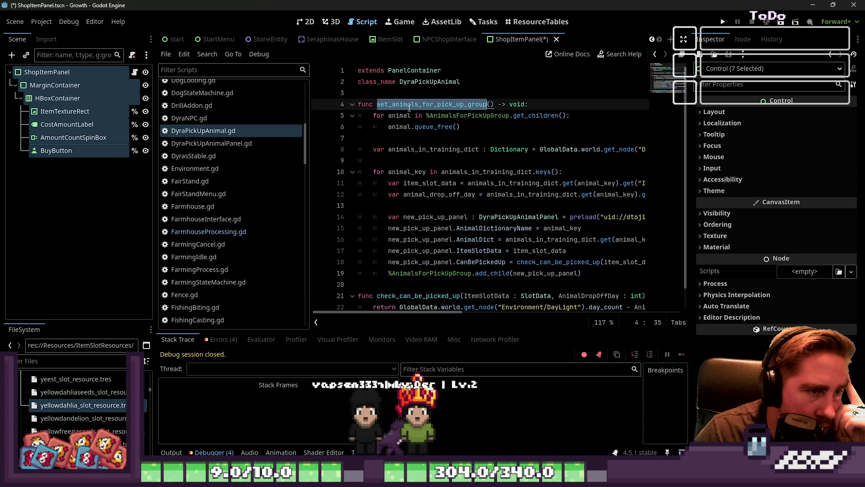
pyautogui.scroll(-2, 408, 132)
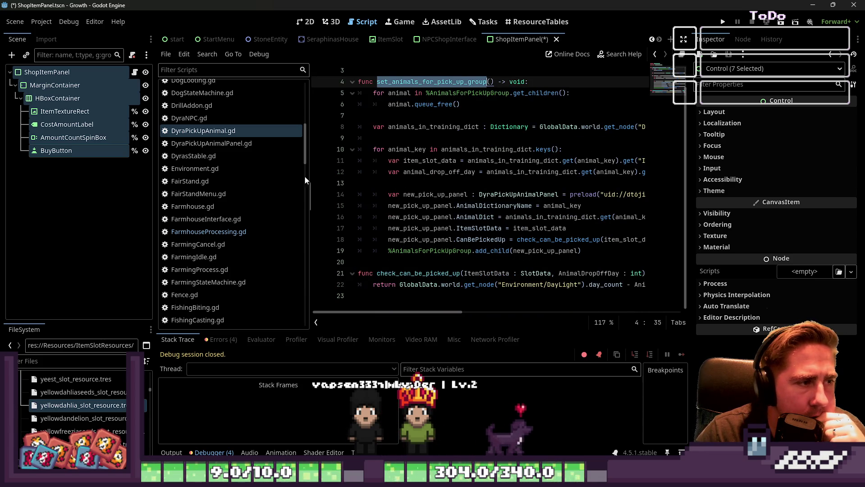
pyautogui.click(226, 143)
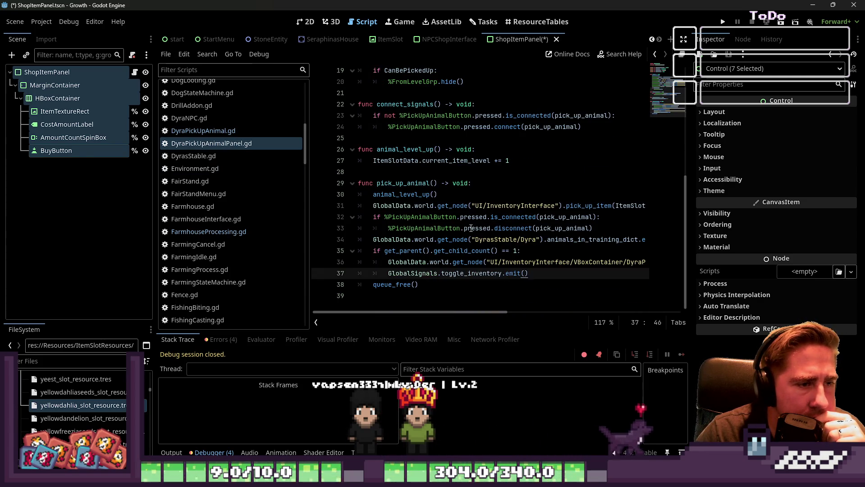
# Step: Select the inventory pick_up_item call on line 31 of DyraPickUpAnimalPanel.gd
pyautogui.click(500, 228)
pyautogui.click(486, 262)
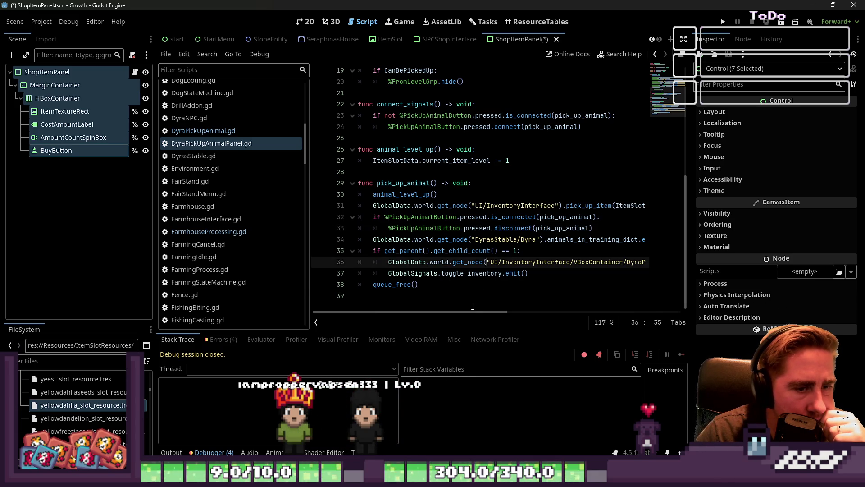
pyautogui.moveTo(478, 313)
pyautogui.mouseDown()
pyautogui.moveTo(512, 312)
pyautogui.moveTo(459, 318)
pyautogui.mouseUp()
pyautogui.moveTo(356, 207); pyautogui.dragTo(363, 215)
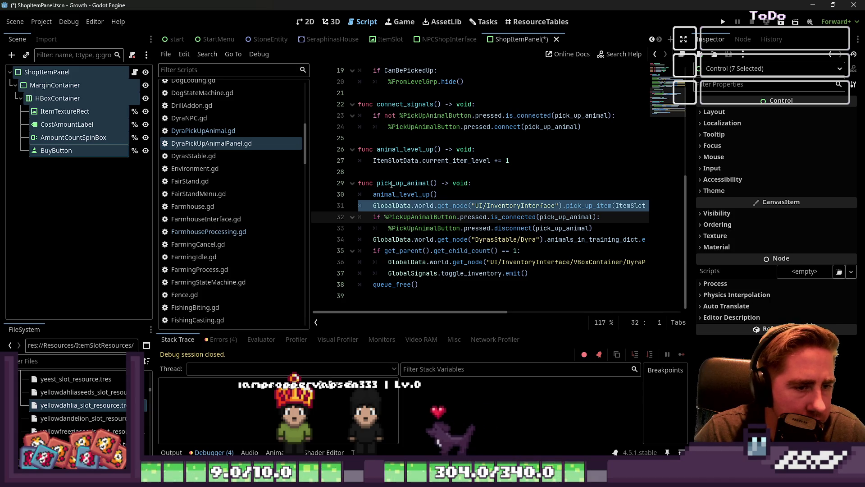
pyautogui.click(417, 183)
pyautogui.moveTo(361, 207); pyautogui.dragTo(360, 217)
pyautogui.hotkey('ctrl', 'c')
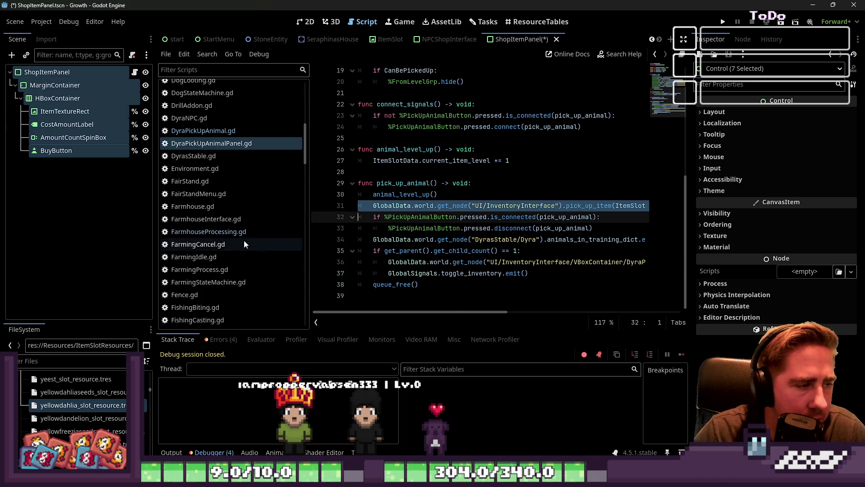
# Step: Open FarmhouseProcessing.gd and scroll down to its get_drop function
pyautogui.click(243, 233)
pyautogui.scroll(-4, 453, 207)
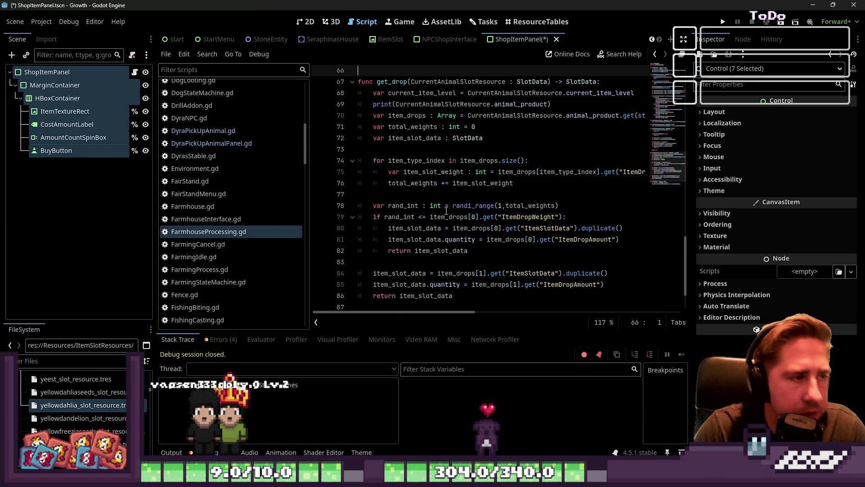
pyautogui.scroll(-15, 221, 152)
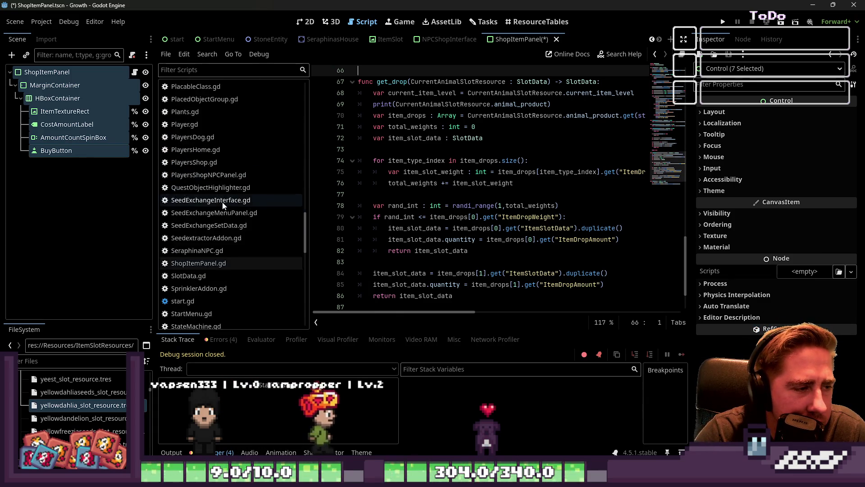
pyautogui.scroll(-5, 223, 204)
# Step: Paste the pick_up_item(ItemSlotData.duplicate()) call below the money deduction in ShopItemPanel.gd
pyautogui.click(226, 140)
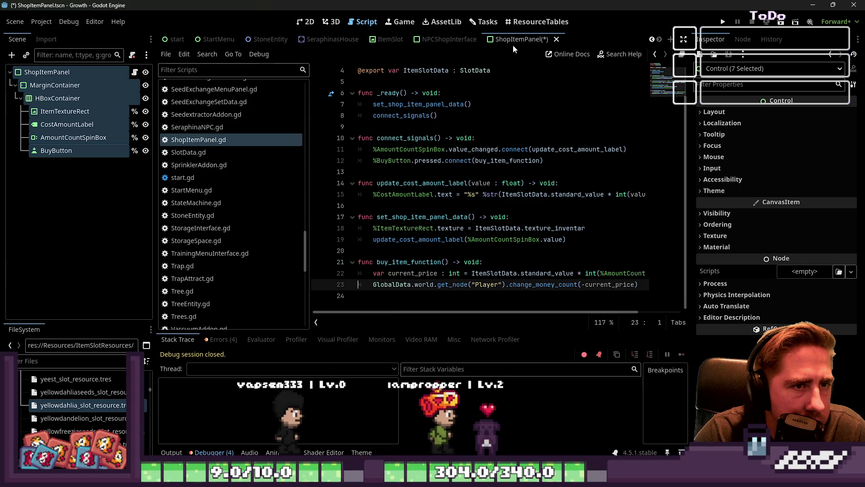
pyautogui.click(484, 294)
pyautogui.press('Return')
pyautogui.hotkey('ctrl', 'v')
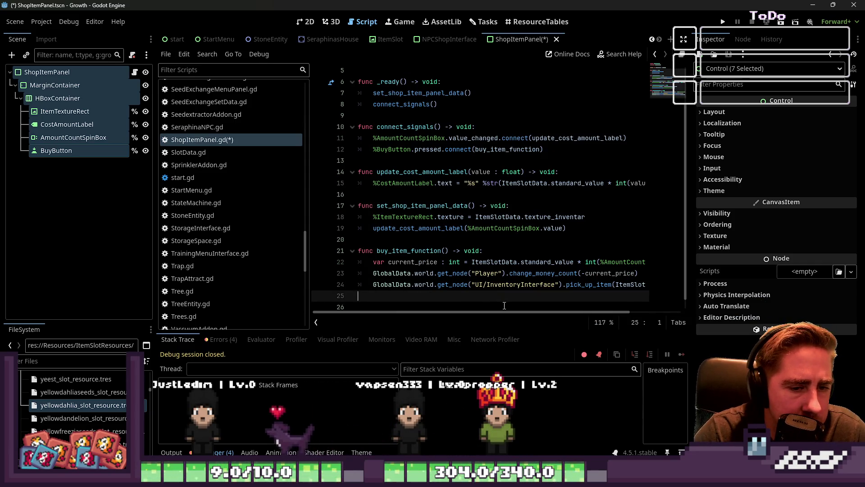
pyautogui.moveTo(522, 314); pyautogui.dragTo(613, 325)
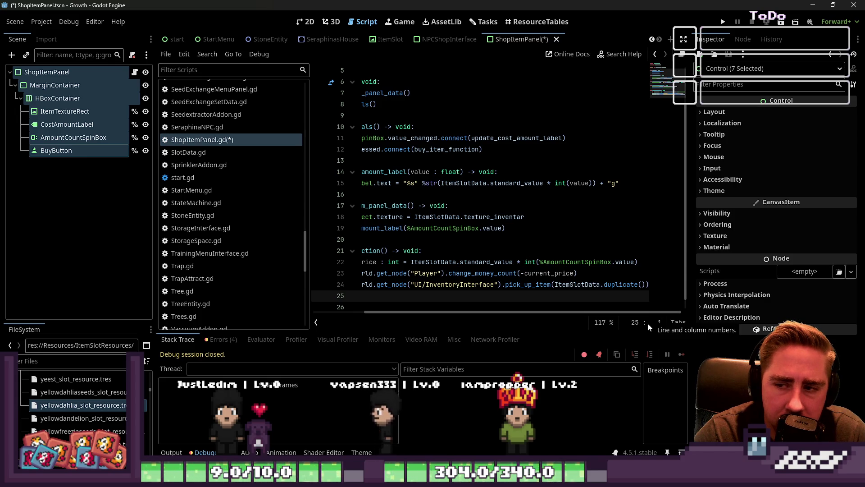
pyautogui.click(606, 277)
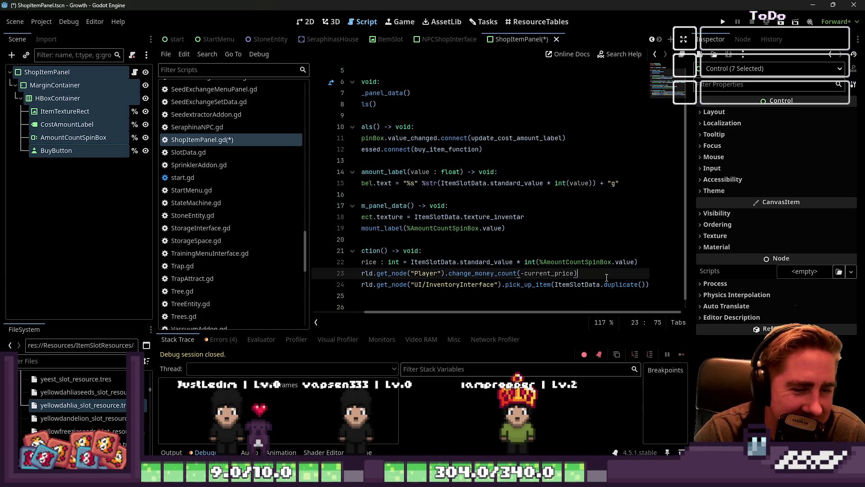
pyautogui.moveTo(614, 282)
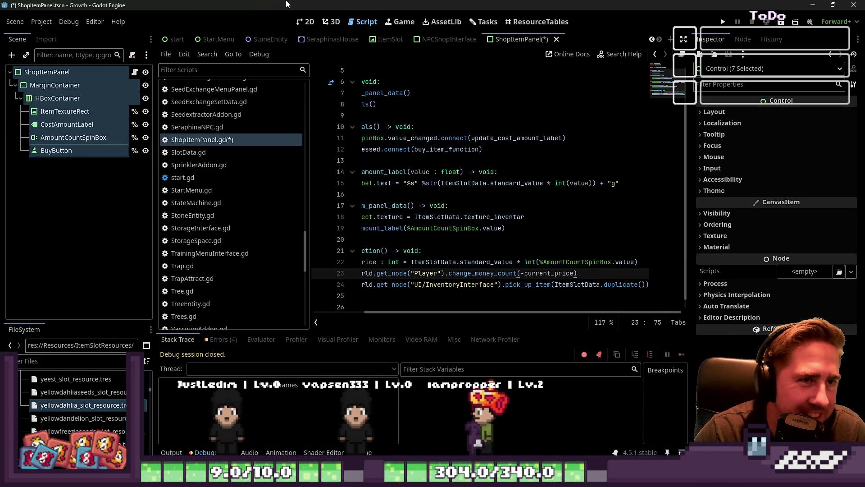
pyautogui.click(449, 39)
pyautogui.click(297, 26)
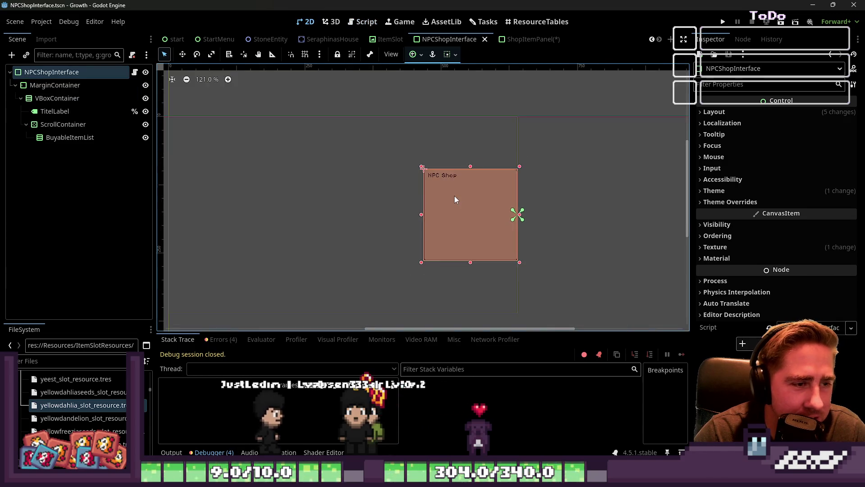
pyautogui.moveTo(364, 136)
pyautogui.mouseDown()
pyautogui.moveTo(607, 269)
pyautogui.moveTo(626, 309)
pyautogui.mouseUp()
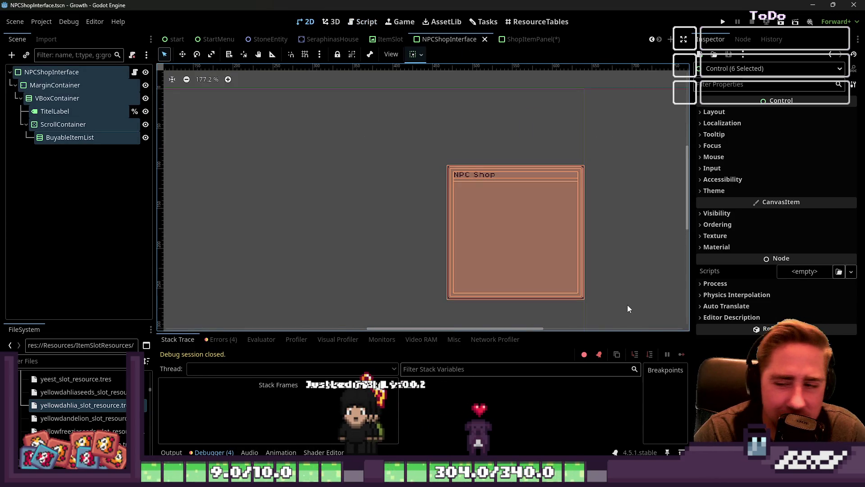
pyautogui.click(523, 40)
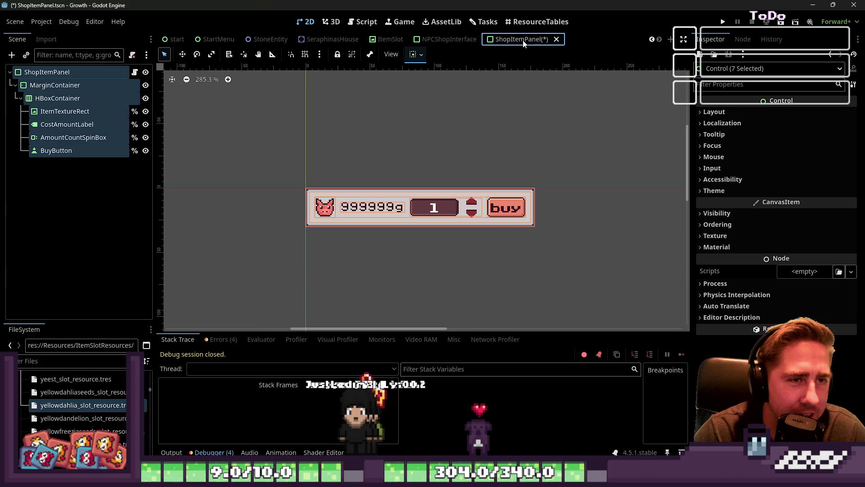
pyautogui.click(325, 159)
pyautogui.scroll(-2, 317, 151)
pyautogui.moveTo(313, 140); pyautogui.dragTo(541, 232)
pyautogui.click(607, 218)
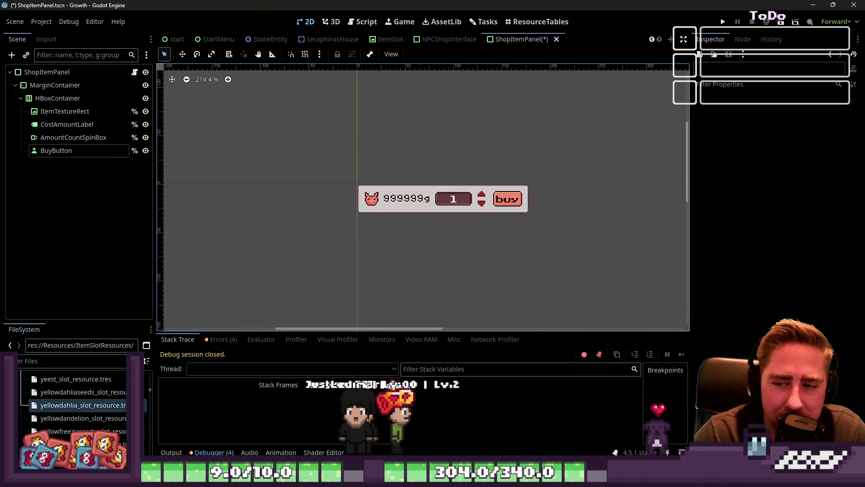
pyautogui.click(363, 21)
pyautogui.click(557, 284)
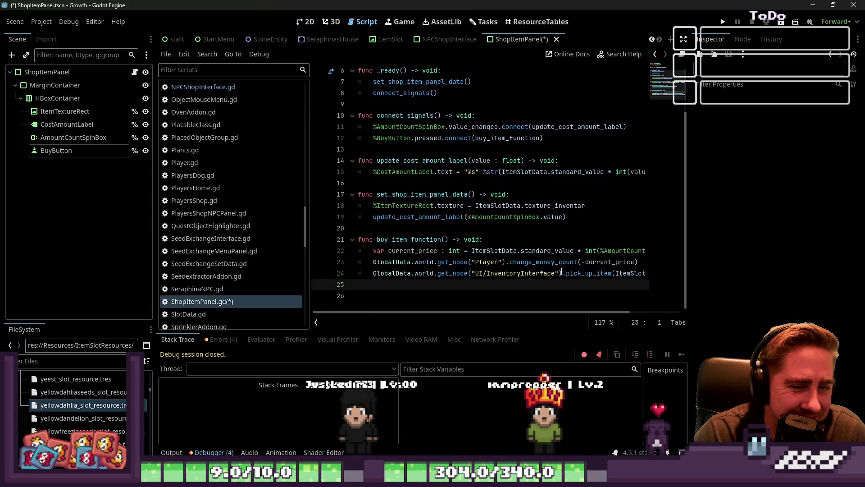
# Step: Declare var item: SlotData on a new line above the pick_up_item call
pyautogui.hscroll(1, 436, 315)
pyautogui.hscroll(-1, 422, 314)
pyautogui.click(370, 273)
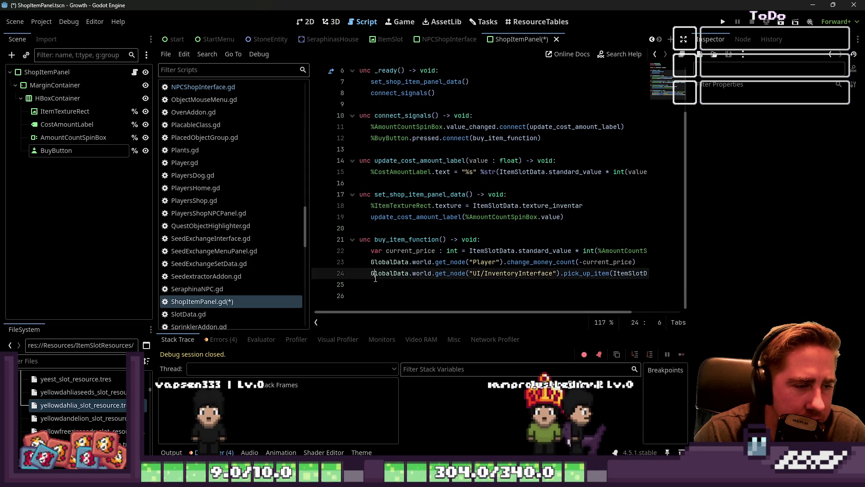
pyautogui.press('Return')
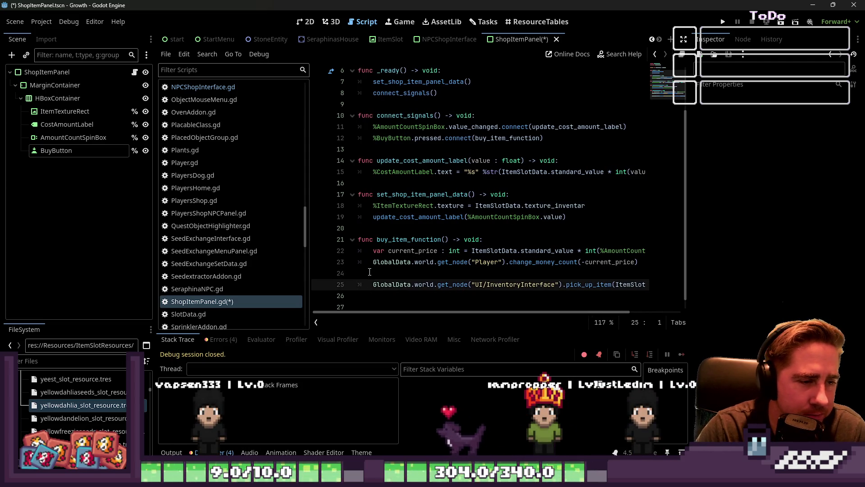
pyautogui.press('Up')
pyautogui.write('r n')
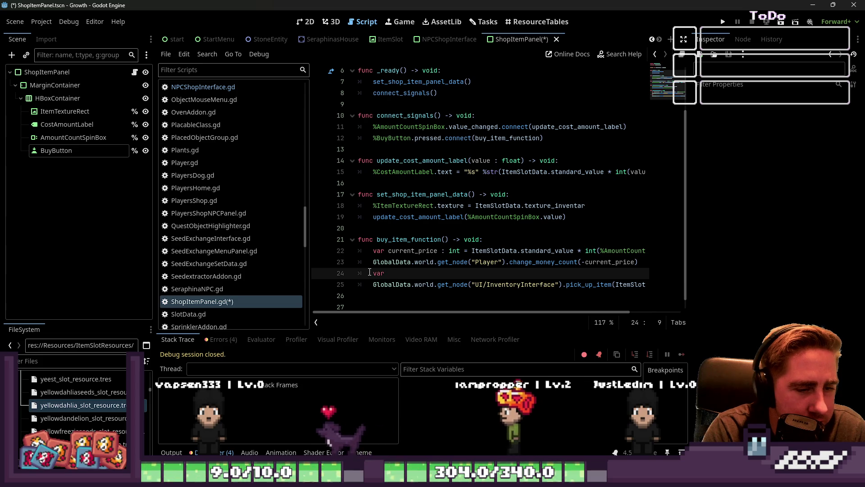
pyautogui.press('BackSpace')
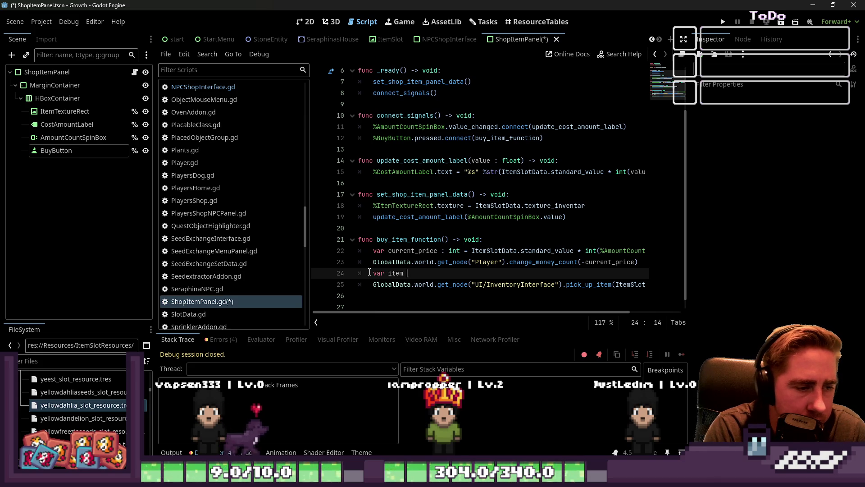
pyautogui.write(': SlotData')
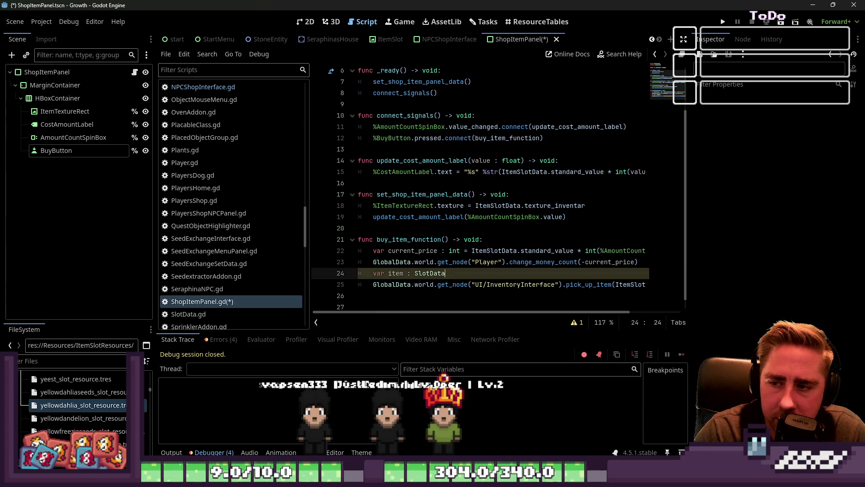
# Step: Initialize item with ItemSlotData.duplicate()
pyautogui.click(568, 284)
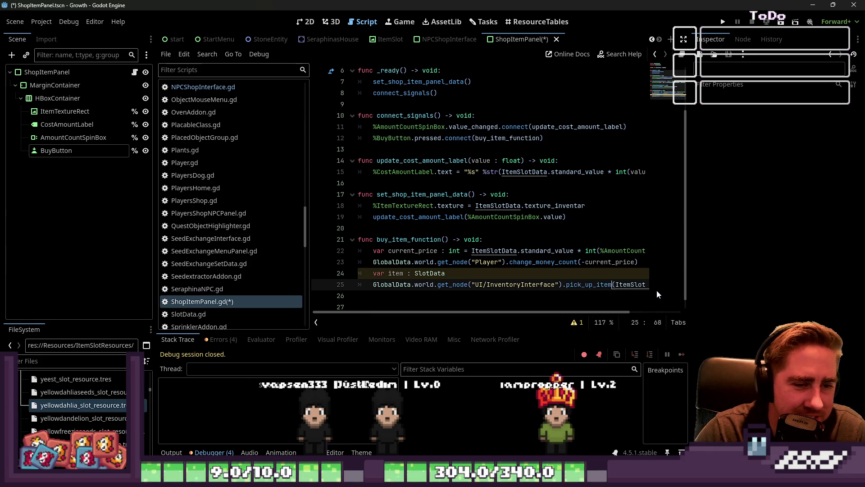
pyautogui.hotkey('ctrl', 'Right')
pyautogui.hotkey('ctrl', 'Right')
pyautogui.hotkey('ctrl', 'shift', 'Right')
pyautogui.hotkey('ctrl', 'shift', 'Right')
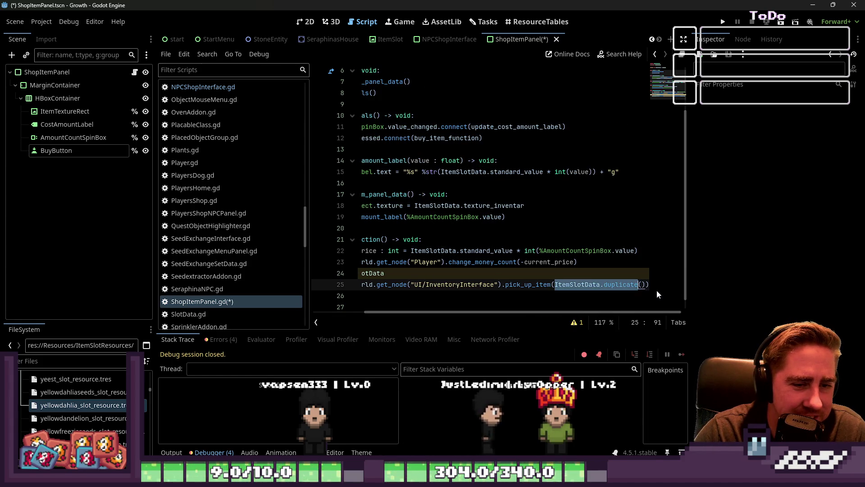
pyautogui.press('Up')
pyautogui.write('ItemSlotData.duplicate()')
pyautogui.press('Right')
pyautogui.press('Return')
# Step: Set item.quantity to the spin box value on the next line
pyautogui.press('Up')
pyautogui.press('Tab')
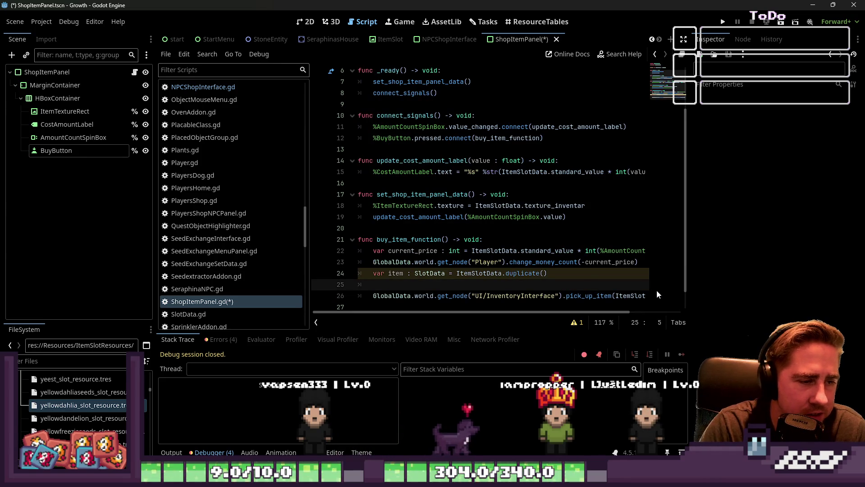
pyautogui.write('em.quantity ')
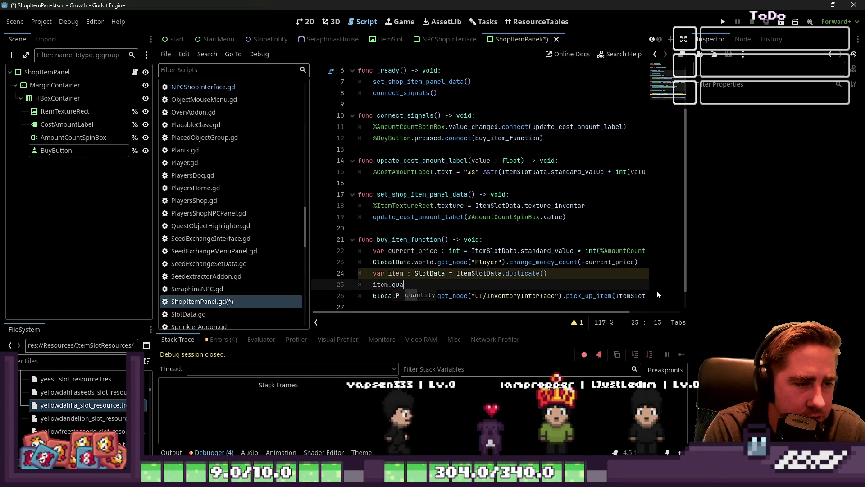
pyautogui.write('=')
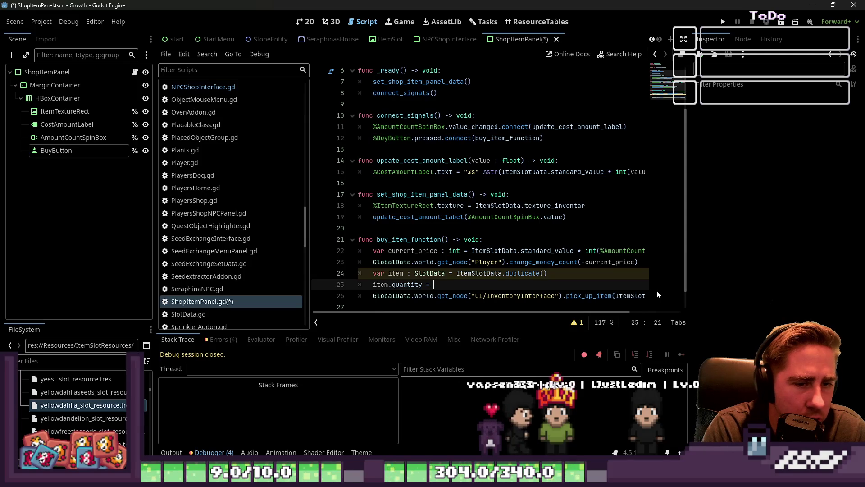
pyautogui.press('Up')
pyautogui.press('Up')
pyautogui.press('Up')
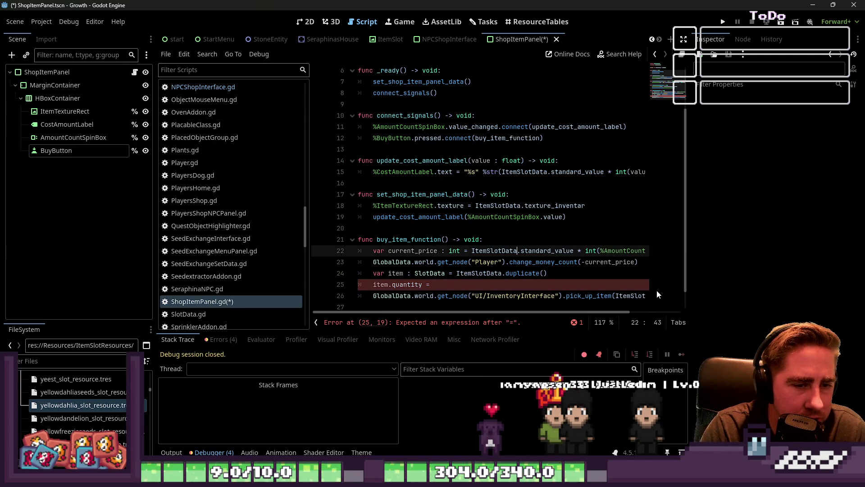
pyautogui.press('End')
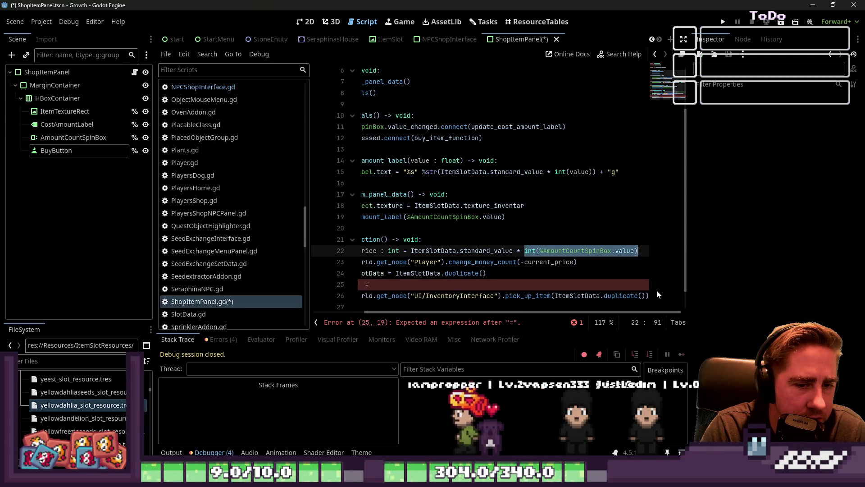
pyautogui.press('Down')
pyautogui.press('Down')
pyautogui.press('Down')
pyautogui.hotkey('ctrl', 'v')
pyautogui.press('Up')
pyautogui.press('Up')
pyautogui.press('Up')
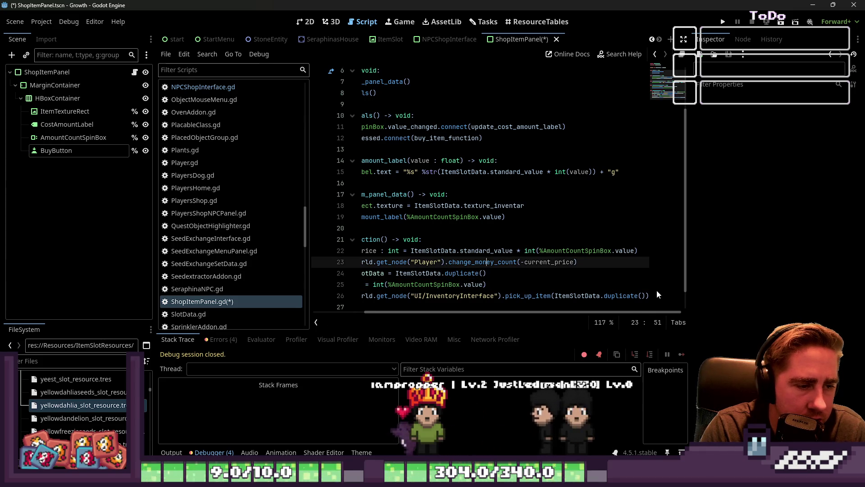
pyautogui.press('Up')
pyautogui.press('Down')
pyautogui.press('Home')
pyautogui.press('Down')
pyautogui.press('Down')
pyautogui.press('Down')
pyautogui.press('Down')
pyautogui.press('Up')
pyautogui.press('Up')
pyautogui.hotkey('ctrl', 'Right')
pyautogui.hotkey('ctrl', 'Right')
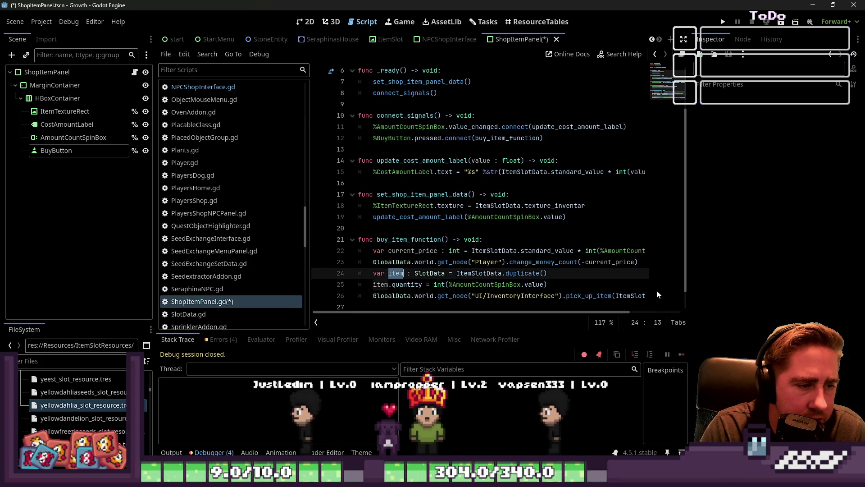
pyautogui.press('Down')
# Step: Pass item to pick_up_item instead of ItemSlotData.duplicate(), adding a blank line above the call
pyautogui.press('Down')
pyautogui.press('Up')
pyautogui.press('Down')
pyautogui.press('Up')
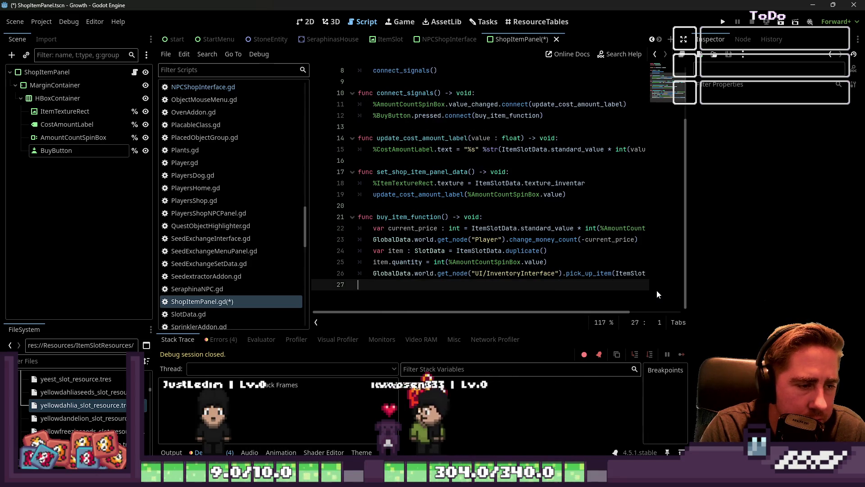
pyautogui.press('Down')
pyautogui.press('End')
pyautogui.press('Left')
pyautogui.hotkey('ctrl', 'shift', 'Left')
pyautogui.hotkey('ctrl', 'shift', 'Left')
pyautogui.hotkey('ctrl', 'shift', 'Left')
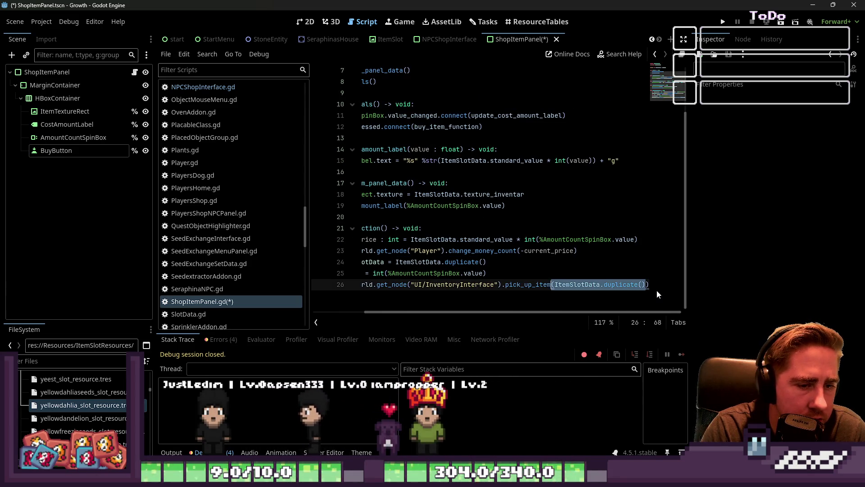
pyautogui.press('BackSpace')
pyautogui.write('item')
pyautogui.hotkey('ctrl', 'shift', 'Return')
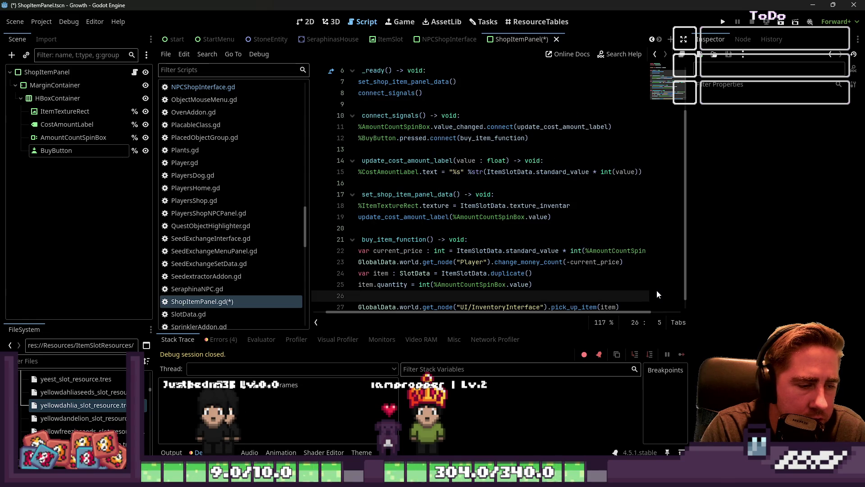
pyautogui.scroll(-1, 460, 219)
pyautogui.click(483, 229)
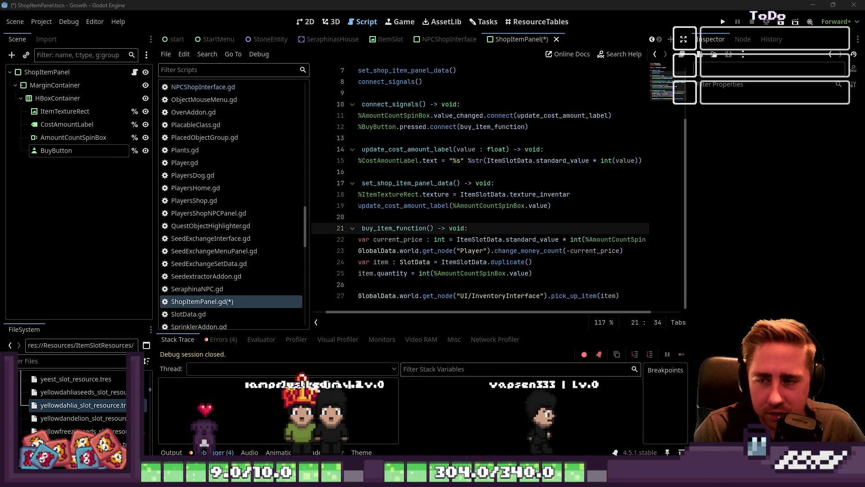
pyautogui.click(518, 205)
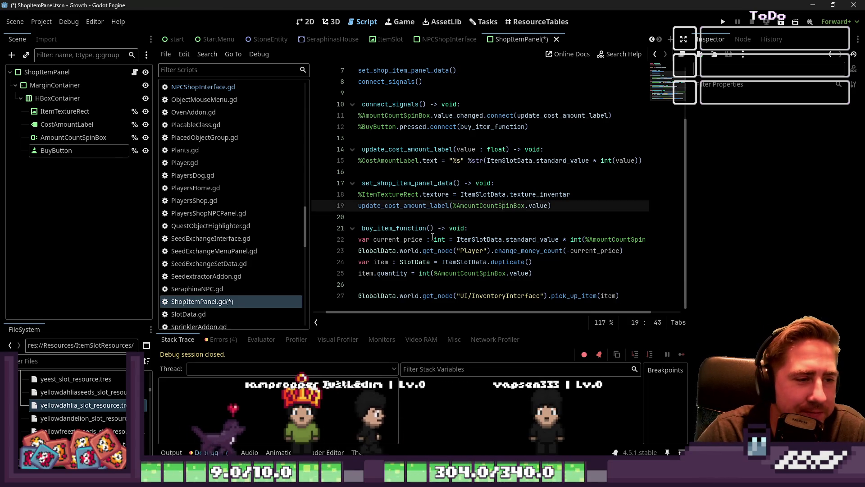
pyautogui.click(456, 240)
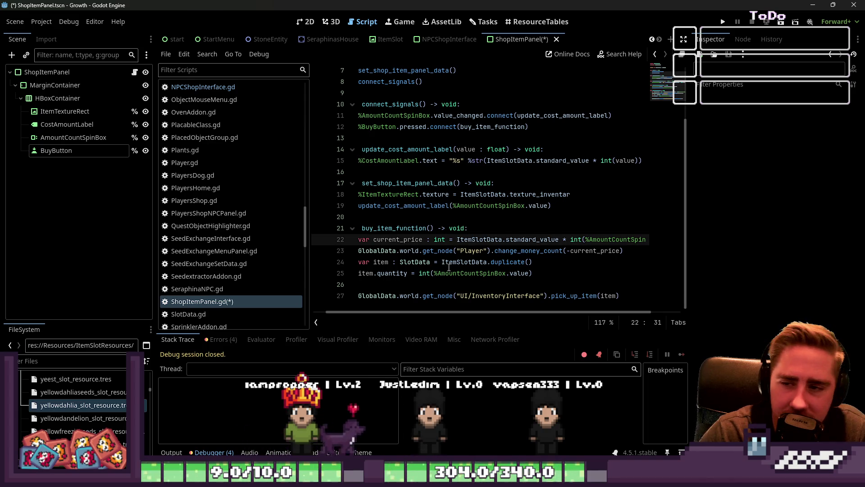
pyautogui.moveTo(448, 267)
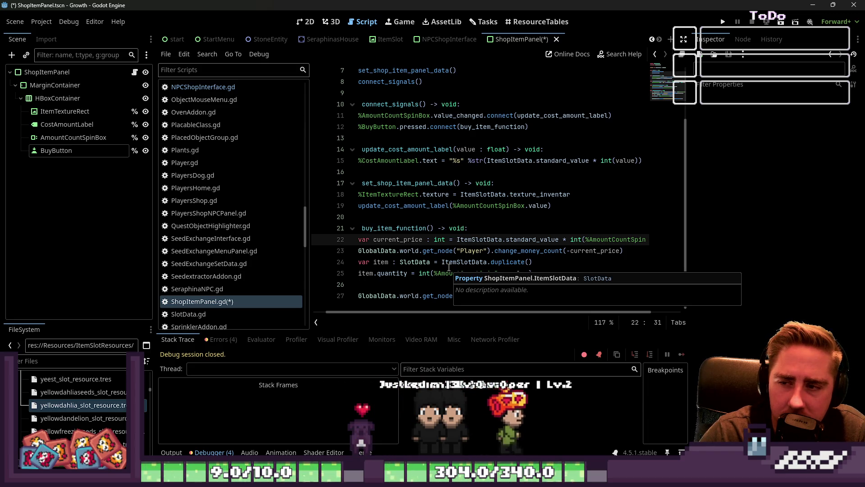
pyautogui.click(453, 205)
pyautogui.click(407, 228)
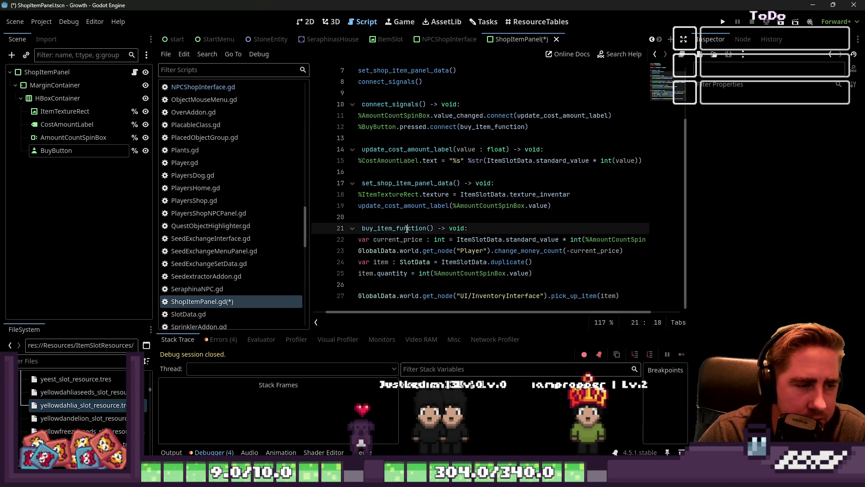
pyautogui.click(359, 239)
# Step: Add an empty line below the function header and move the current_price line above it with Alt+Up
pyautogui.press('Return')
pyautogui.press('Up')
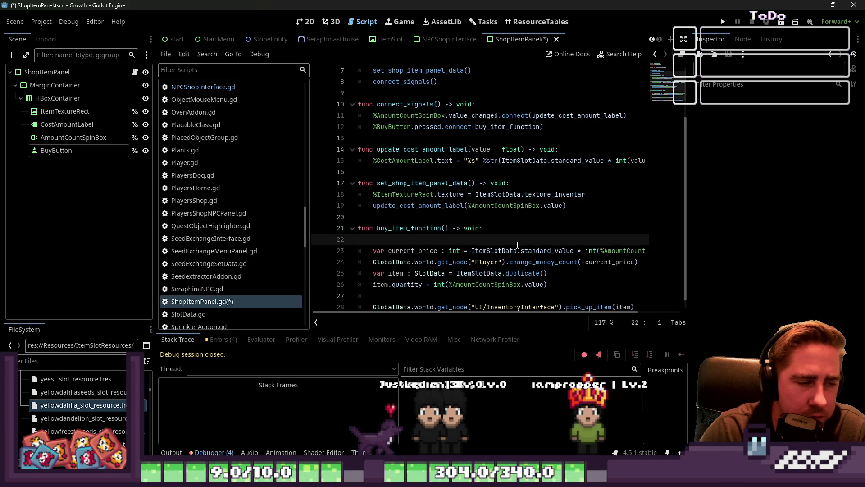
pyautogui.press('Down')
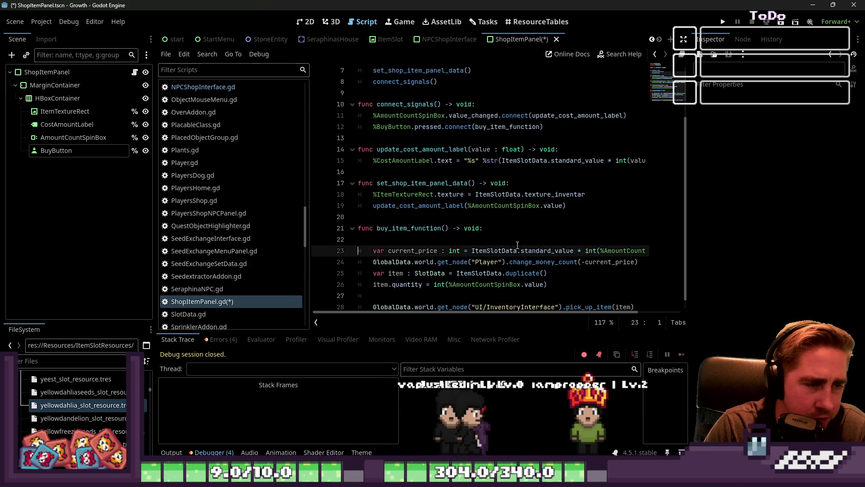
pyautogui.press('Right')
pyautogui.press('Right')
pyautogui.press('Right')
pyautogui.hotkey('alt', 'Up')
pyautogui.press('Down')
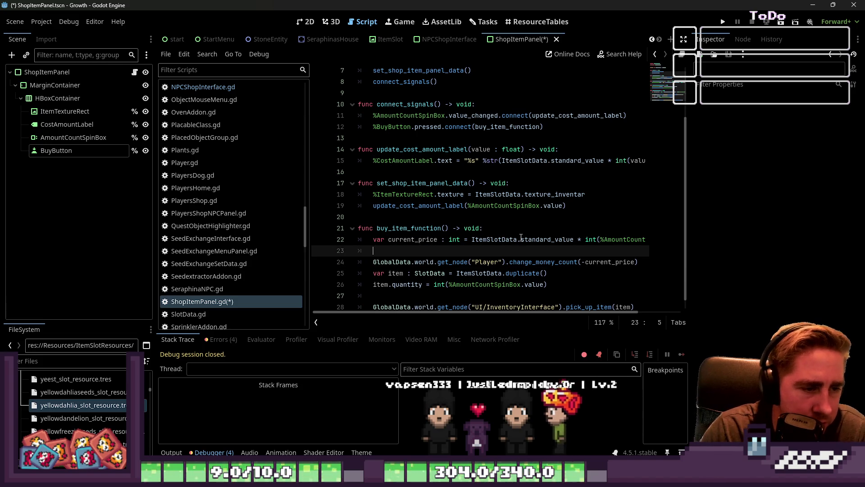
pyautogui.hscroll(2, 491, 311)
pyautogui.hscroll(-2, 489, 312)
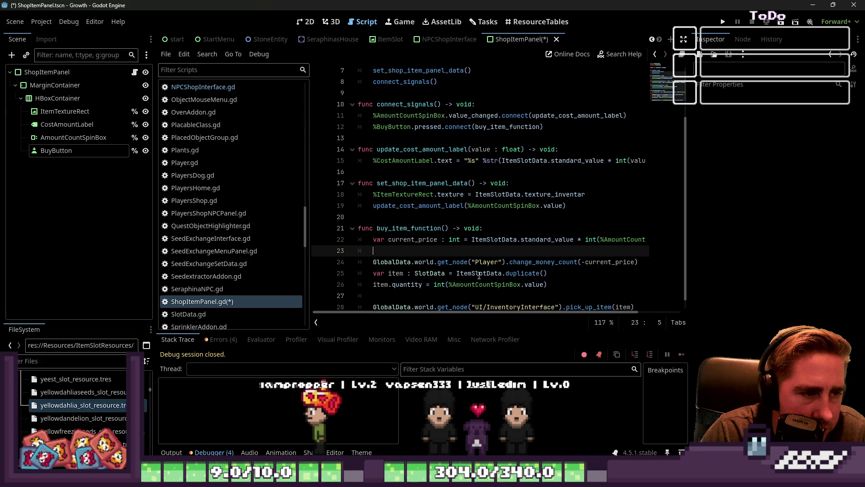
pyautogui.scroll(3, 207, 163)
pyautogui.scroll(-4, 208, 165)
pyautogui.scroll(2, 217, 160)
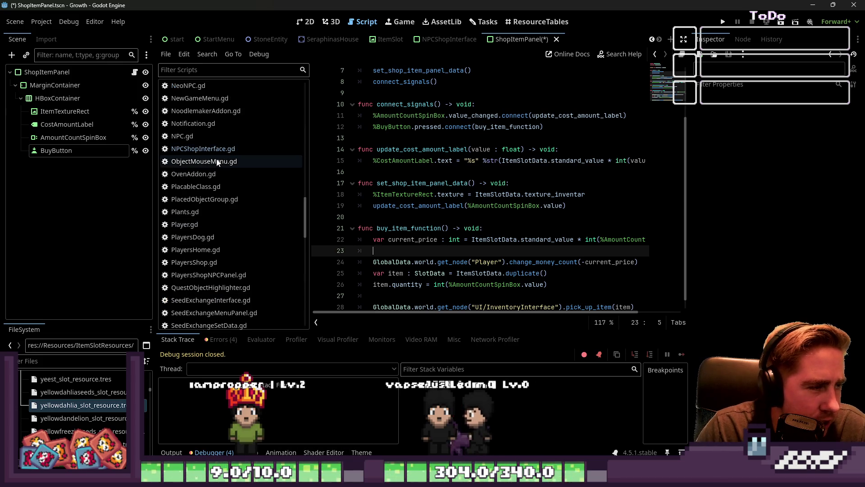
pyautogui.scroll(20, 217, 156)
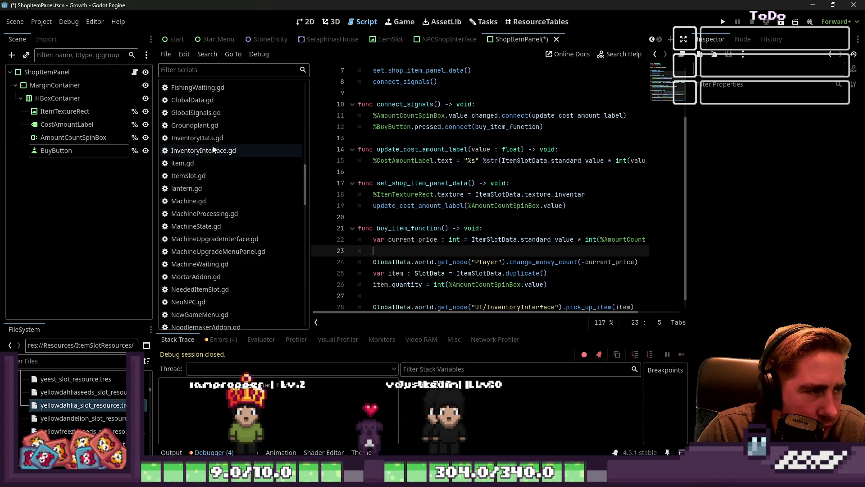
pyautogui.click(207, 207)
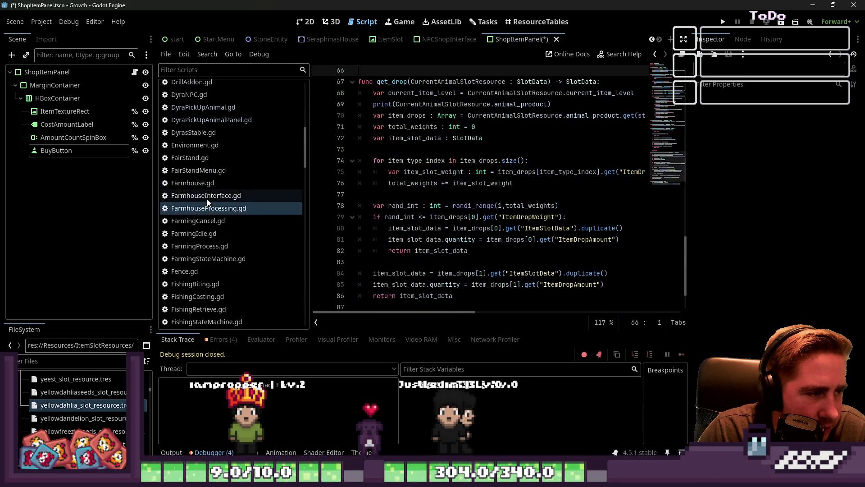
pyautogui.scroll(3, 207, 178)
pyautogui.scroll(2, 208, 177)
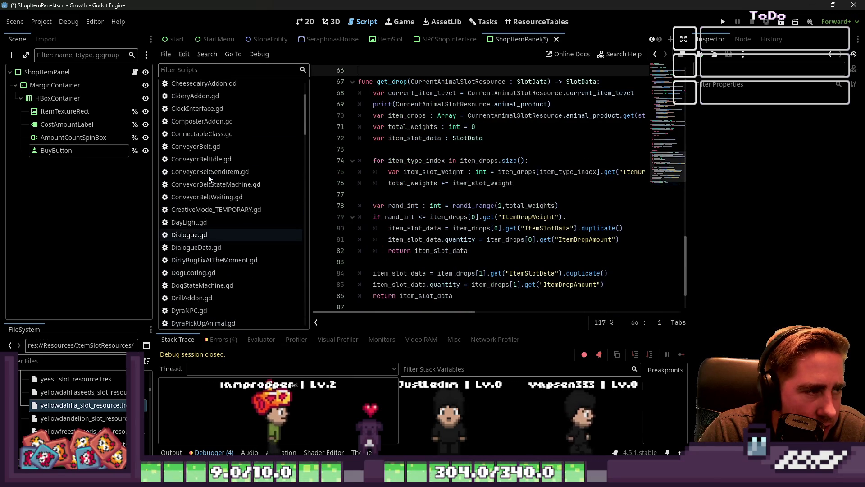
pyautogui.scroll(-1, 208, 175)
pyautogui.scroll(-15, 207, 167)
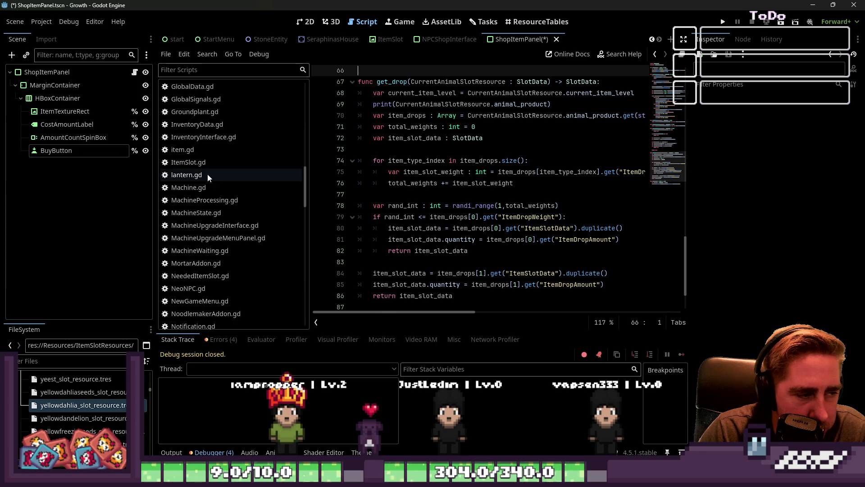
pyautogui.click(212, 225)
pyautogui.scroll(-5, 394, 210)
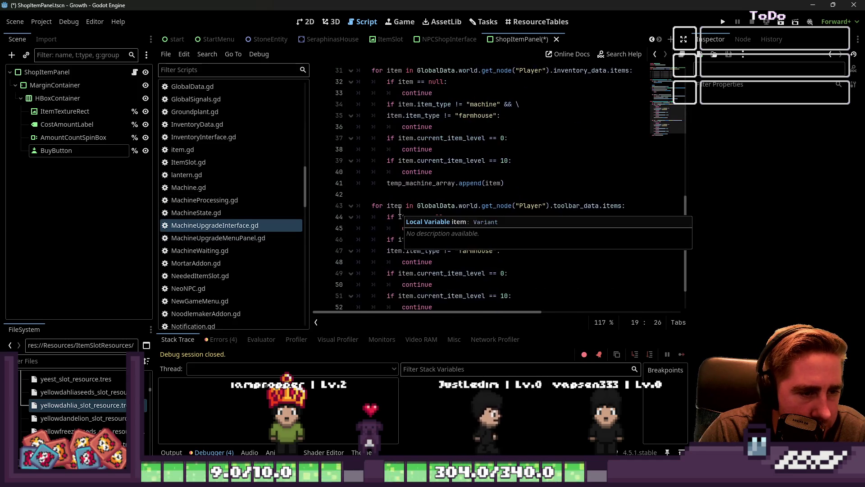
pyautogui.scroll(10, 445, 227)
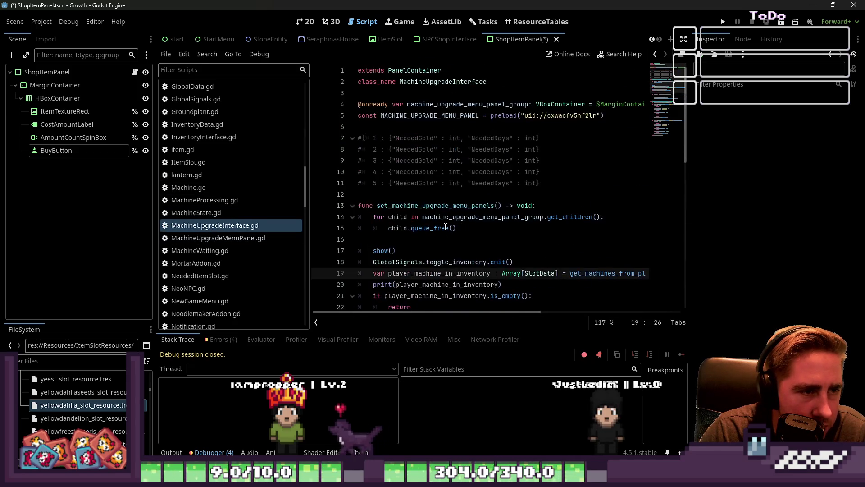
pyautogui.click(212, 238)
pyautogui.scroll(-5, 455, 226)
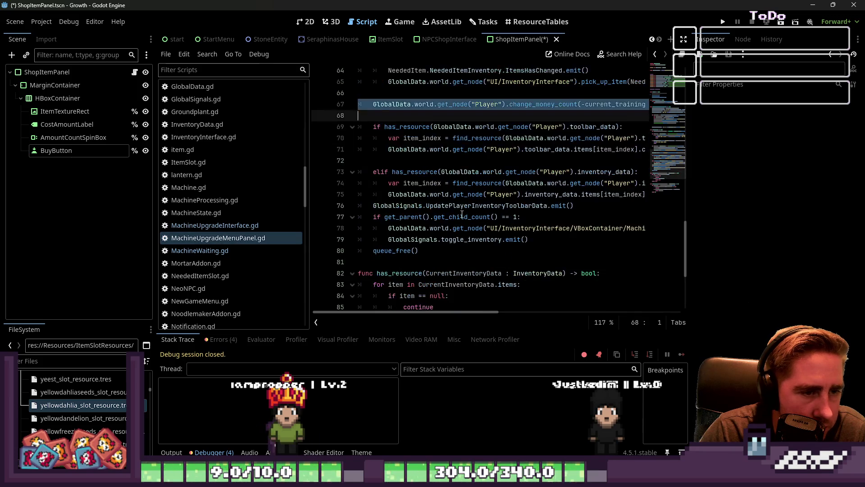
pyautogui.scroll(9, 464, 208)
pyautogui.click(465, 171)
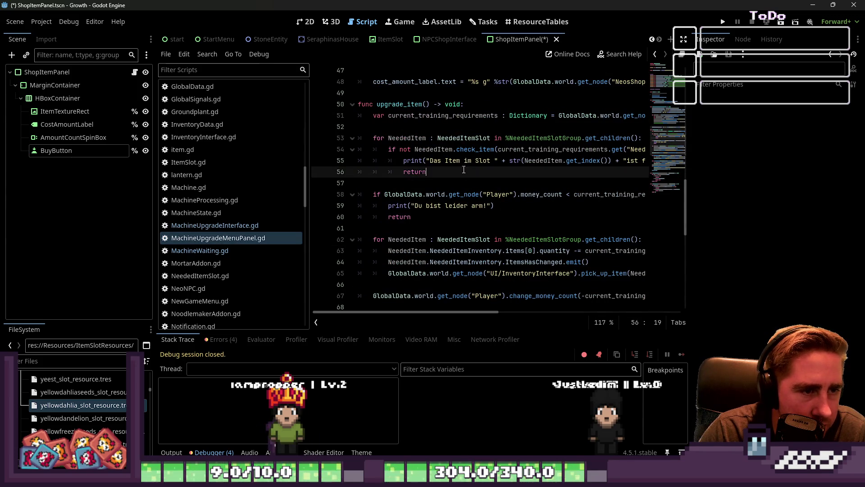
pyautogui.moveTo(437, 219); pyautogui.dragTo(358, 194)
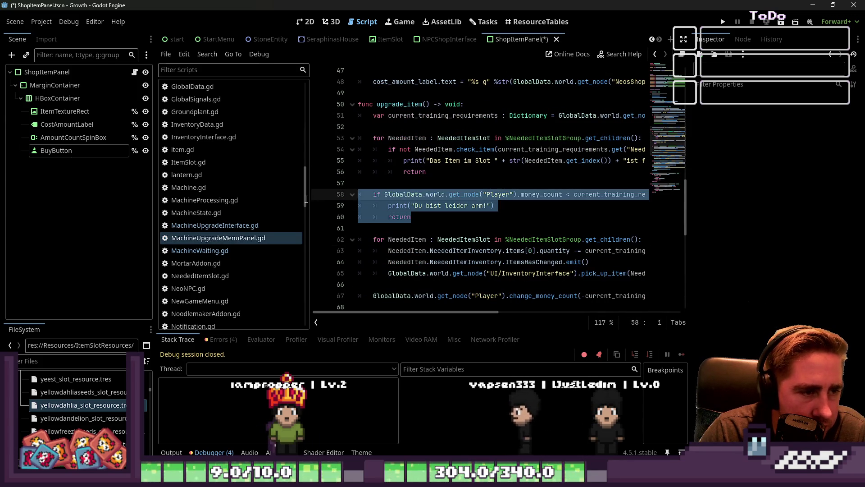
pyautogui.click(423, 172)
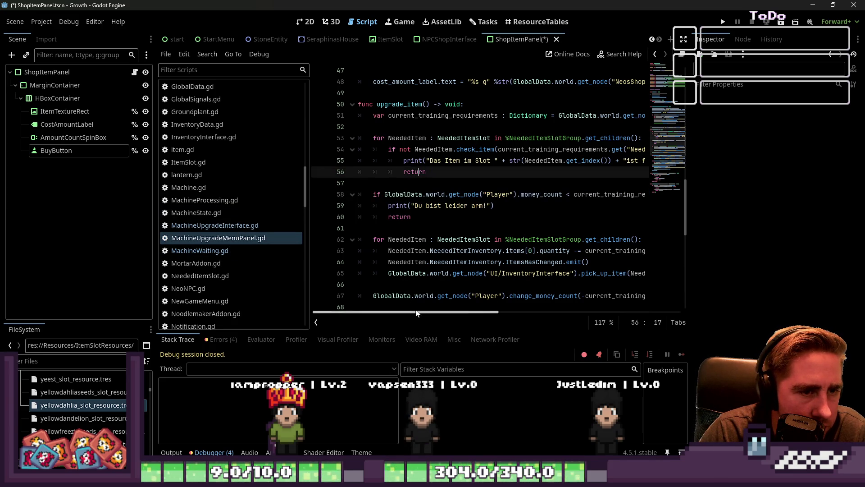
pyautogui.moveTo(418, 314)
pyautogui.mouseDown()
pyautogui.moveTo(459, 312)
pyautogui.moveTo(419, 314)
pyautogui.mouseUp()
pyautogui.moveTo(411, 217)
pyautogui.mouseDown()
pyautogui.moveTo(361, 206)
pyautogui.moveTo(359, 194)
pyautogui.mouseUp()
pyautogui.hotkey('ctrl', 'c')
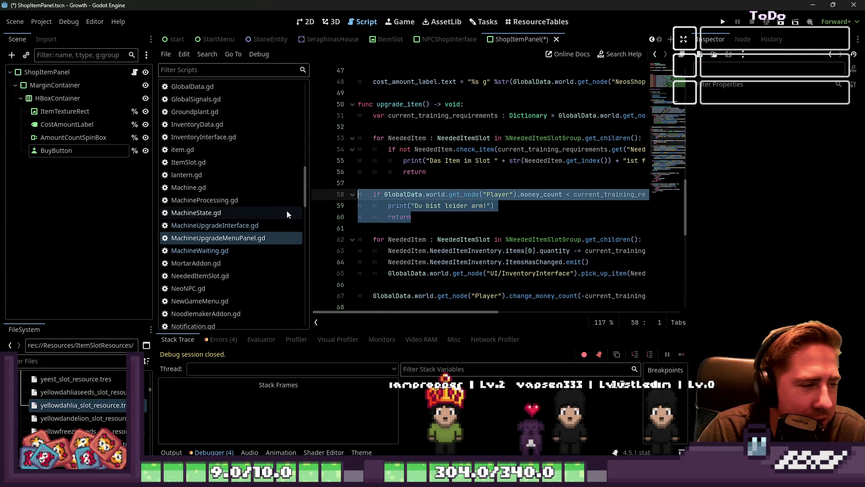
pyautogui.click(245, 227)
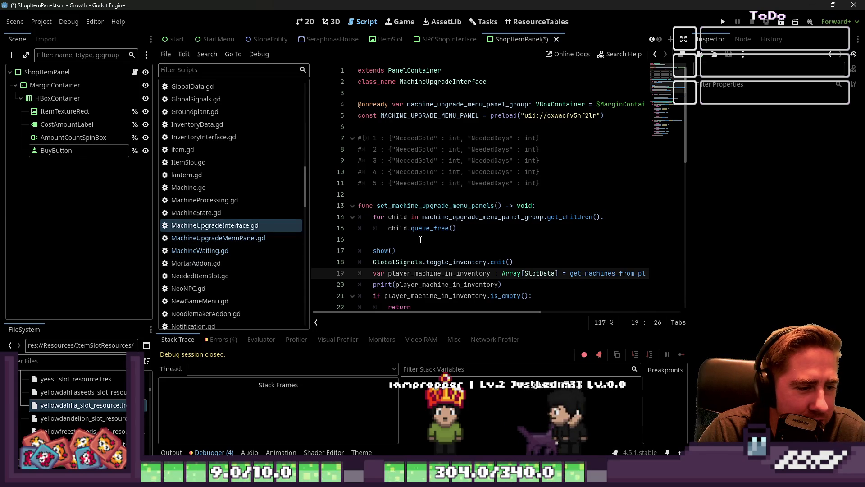
pyautogui.click(289, 238)
pyautogui.click(284, 251)
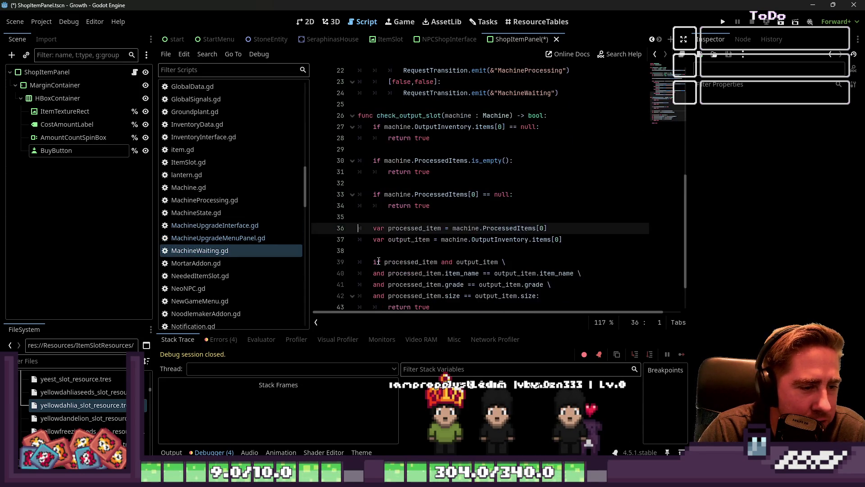
pyautogui.scroll(-1, 378, 260)
pyautogui.scroll(-5, 247, 263)
pyautogui.scroll(-4, 183, 244)
pyautogui.click(225, 226)
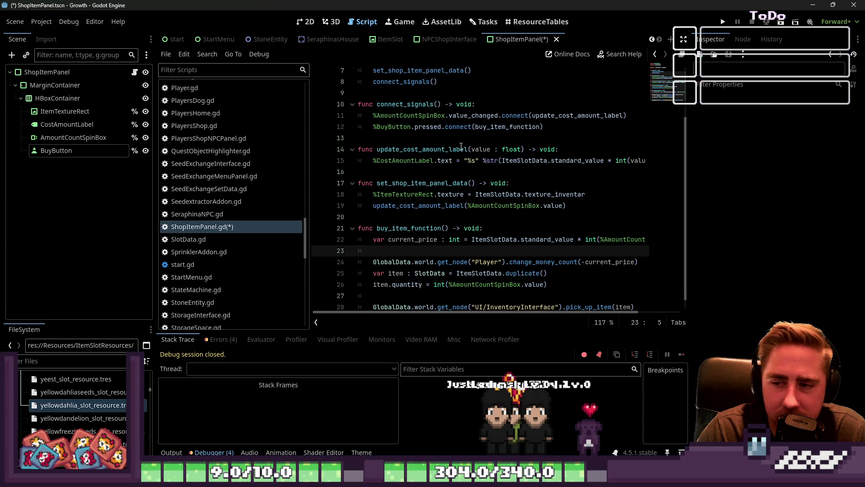
# Step: Paste the not-enough-money check below the current_price line
pyautogui.moveTo(390, 250)
pyautogui.mouseDown()
pyautogui.moveTo(351, 239)
pyautogui.moveTo(350, 249)
pyautogui.mouseUp()
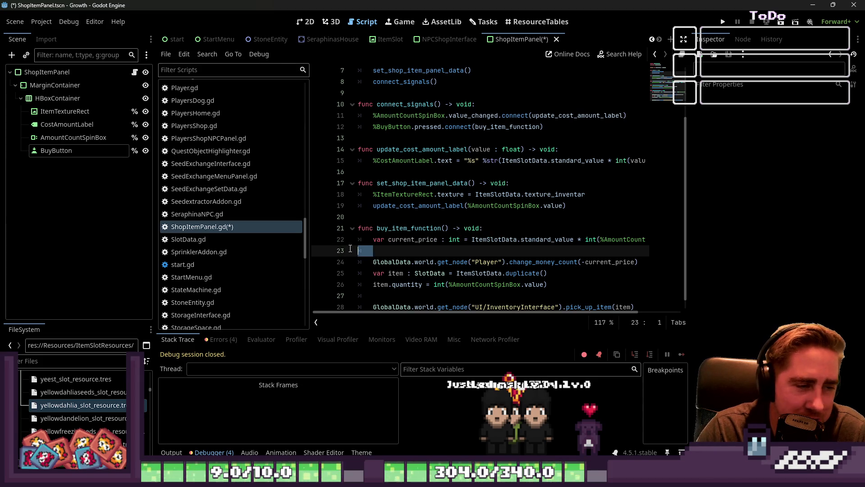
pyautogui.hotkey('ctrl', 'v')
pyautogui.scroll(-1, 366, 179)
pyautogui.click(492, 216)
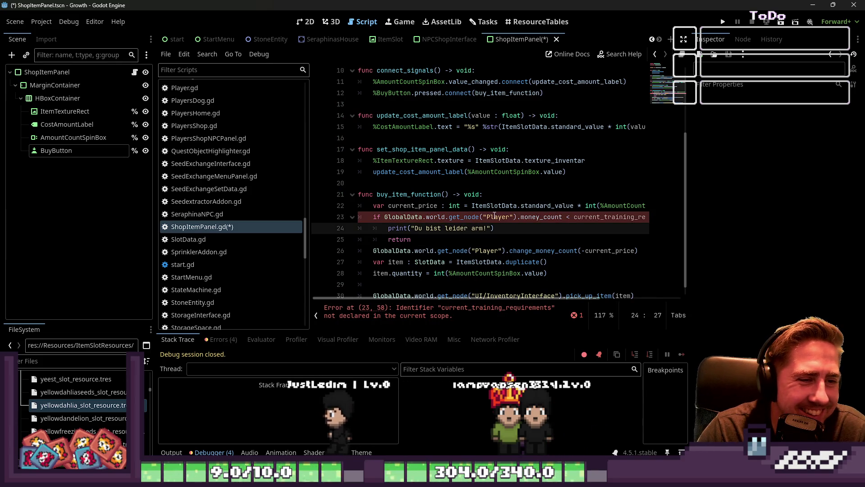
pyautogui.moveTo(539, 297)
pyautogui.mouseDown()
pyautogui.moveTo(618, 297)
pyautogui.moveTo(603, 289)
pyautogui.moveTo(564, 293)
pyautogui.moveTo(284, 184)
pyautogui.mouseUp()
# Step: Replace the undeclared NeededGold in the condition with current_price
pyautogui.doubleClick(404, 207)
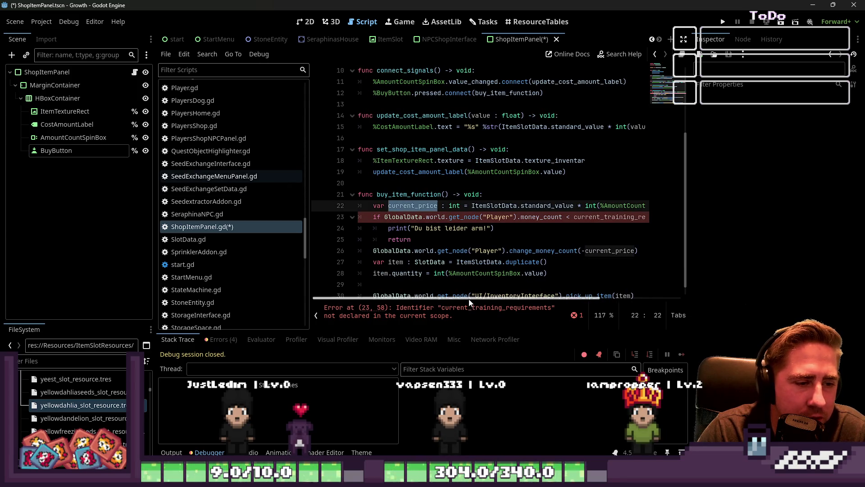
pyautogui.moveTo(469, 299); pyautogui.dragTo(561, 299)
pyautogui.click(532, 229)
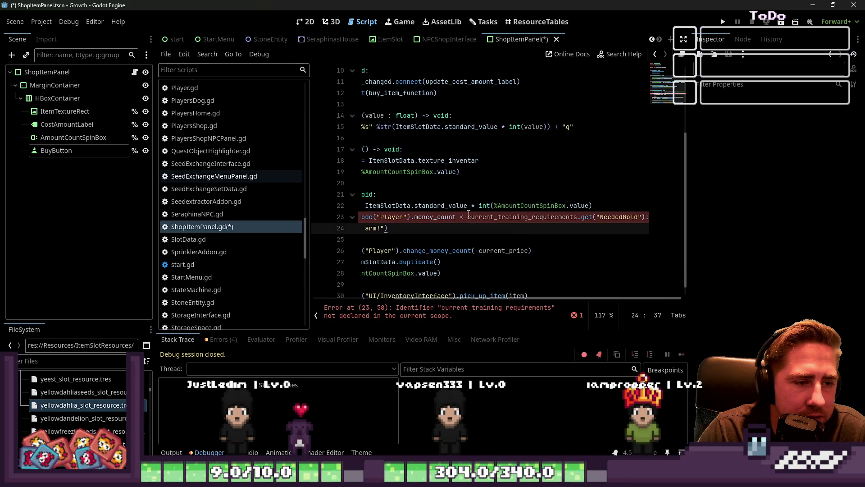
pyautogui.moveTo(468, 217); pyautogui.dragTo(593, 217)
pyautogui.write('current_price')
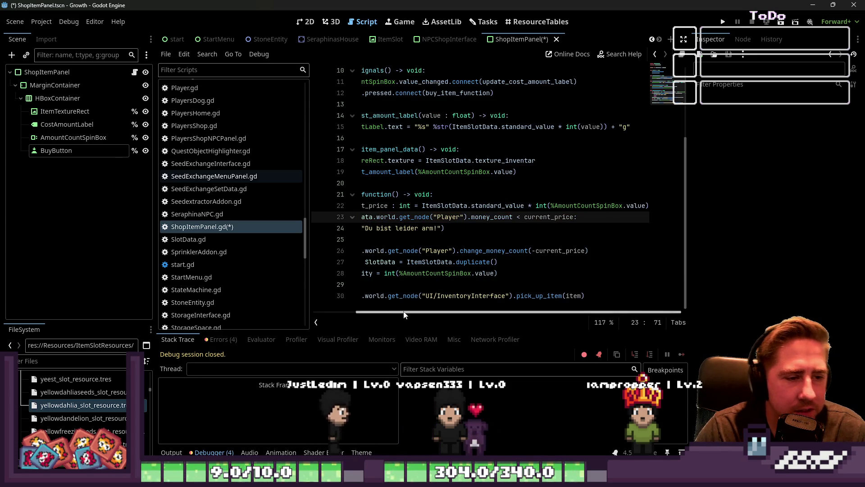
pyautogui.moveTo(404, 311); pyautogui.dragTo(362, 312)
# Step: Change the comparison to money_count <= current_price and save
pyautogui.click(569, 216)
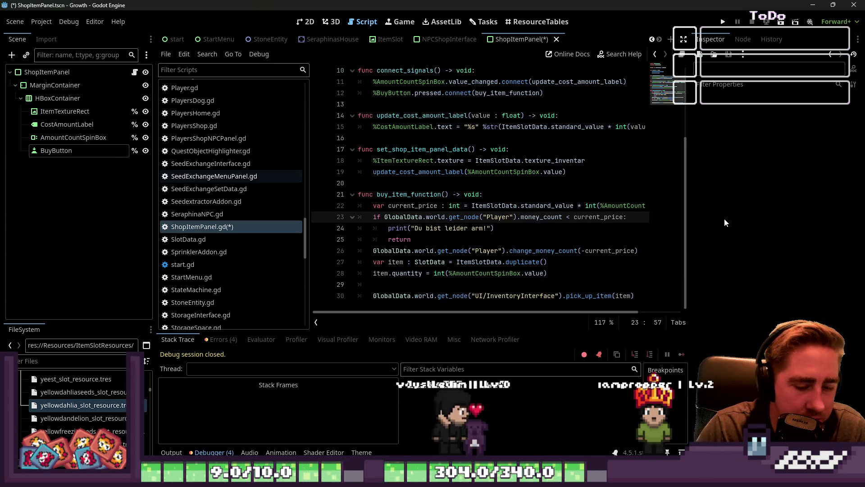
pyautogui.write('=')
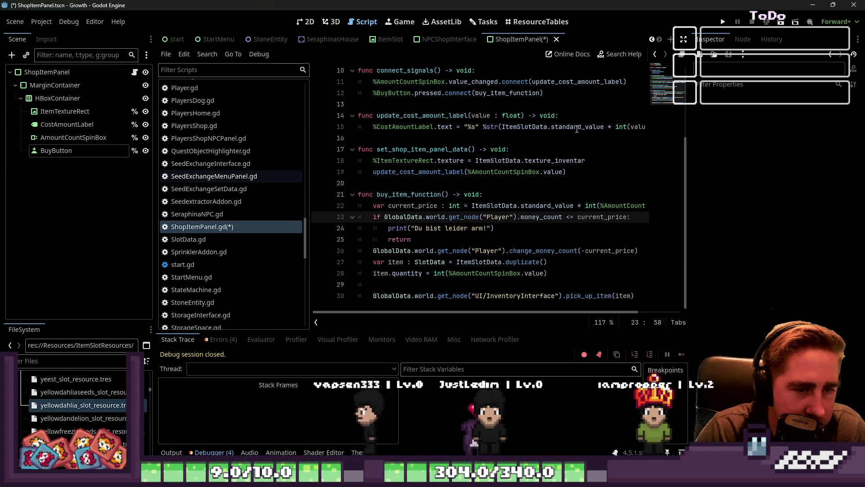
pyautogui.moveTo(567, 217); pyautogui.dragTo(577, 220)
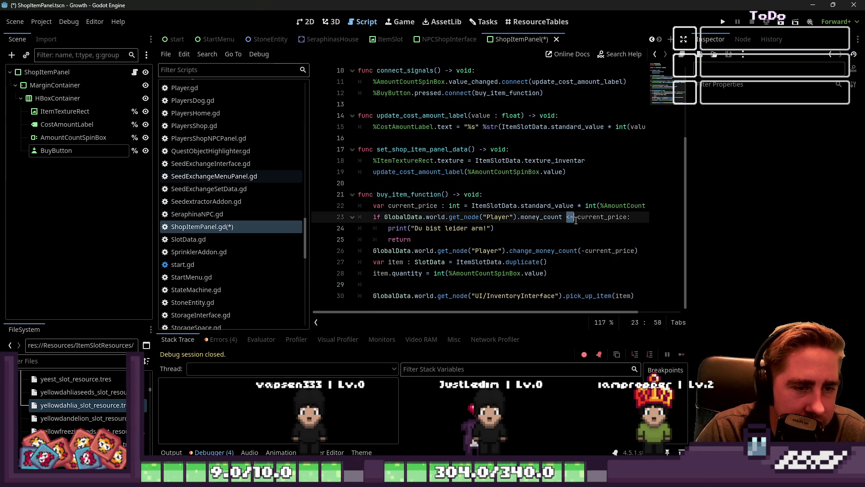
pyautogui.click(527, 230)
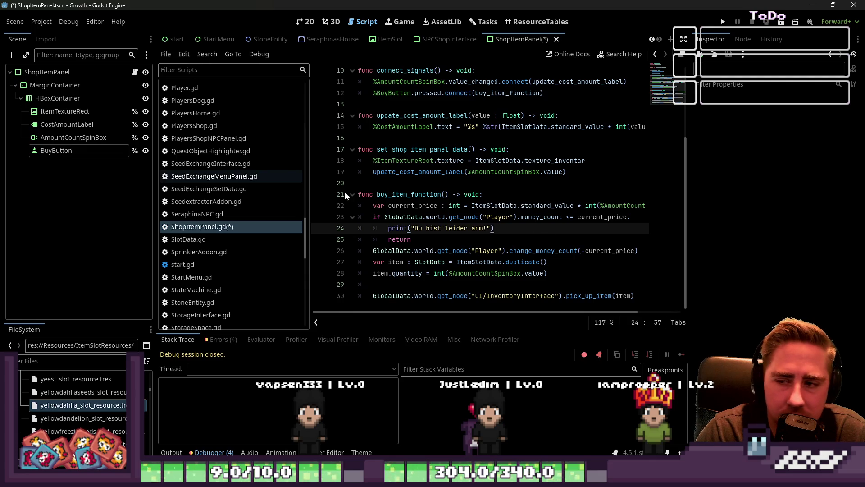
pyautogui.click(217, 232)
pyautogui.hotkey('ctrl', 's')
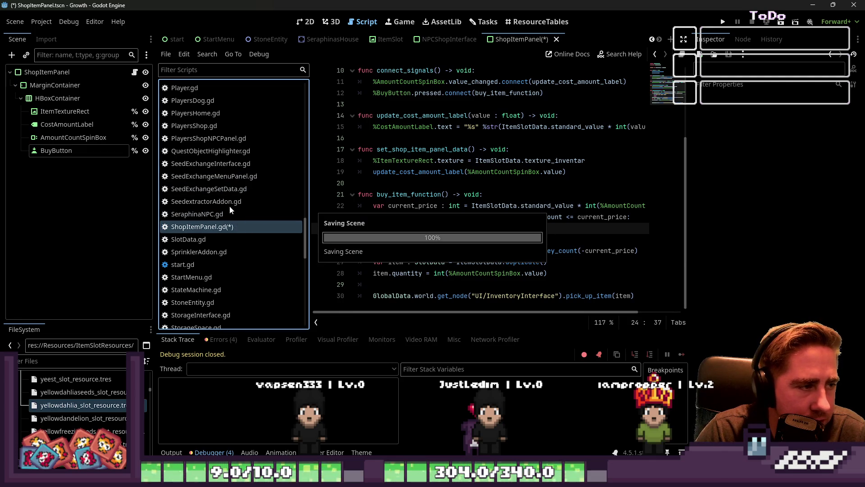
# Step: Compare with MachineUpgradeMenuPanel.gd's line 58 money check, leaving it a strict <
pyautogui.scroll(5, 225, 202)
pyautogui.scroll(2, 222, 203)
pyautogui.click(231, 146)
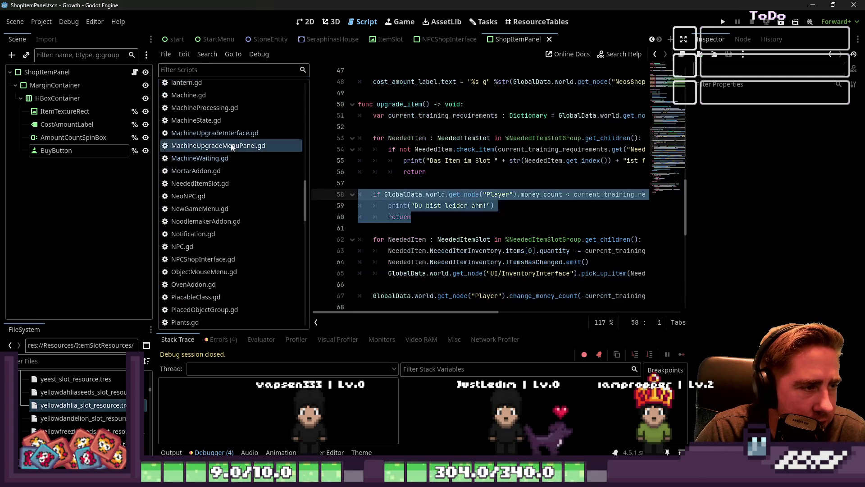
pyautogui.click(500, 194)
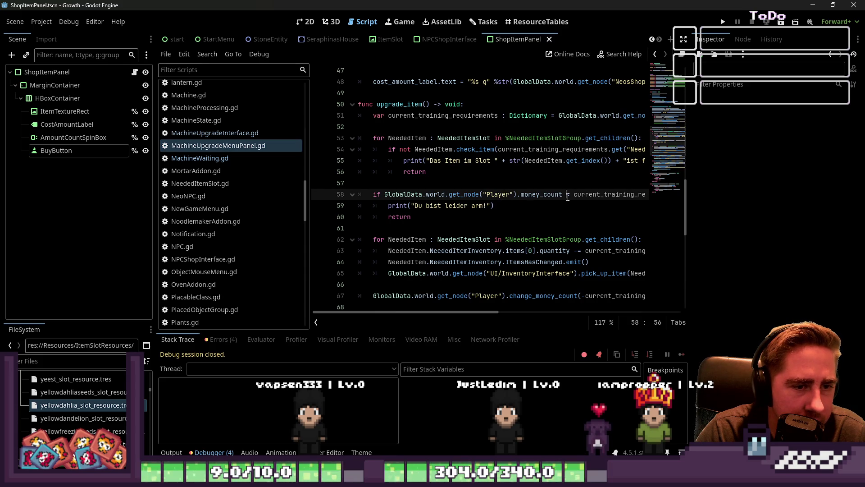
pyautogui.press('Down')
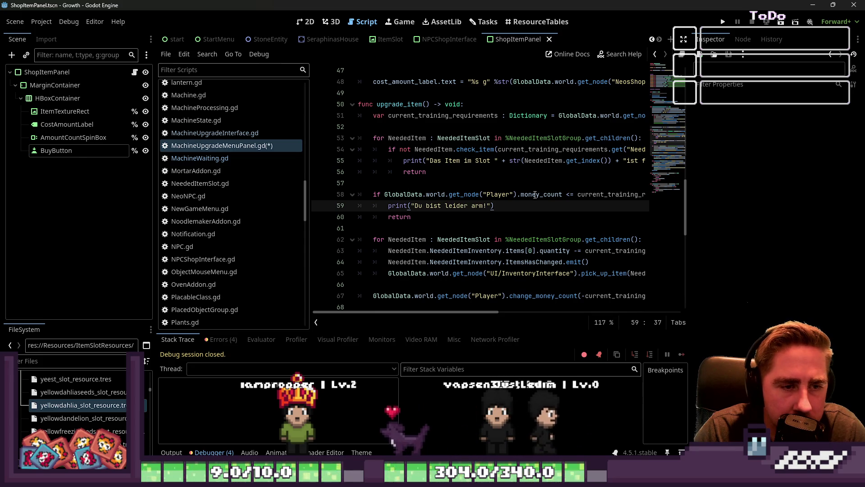
pyautogui.click(574, 194)
pyautogui.press('BackSpace')
pyautogui.click(526, 227)
pyautogui.scroll(-10, 228, 259)
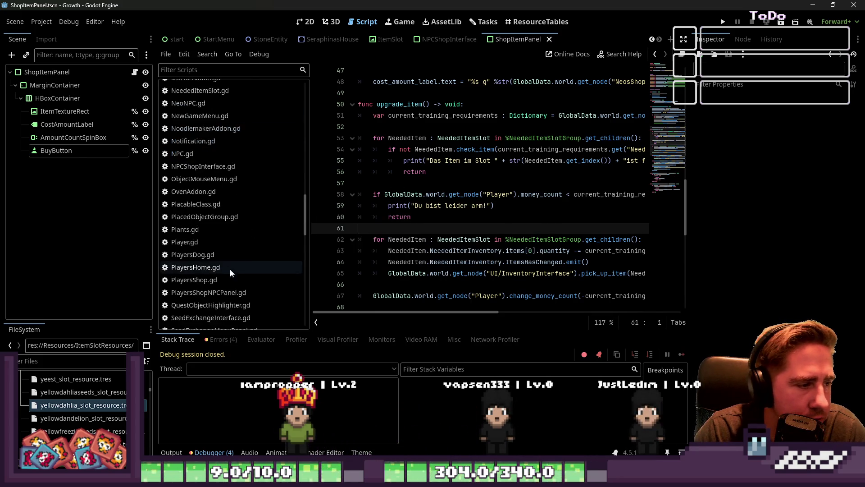
pyautogui.scroll(5, 222, 250)
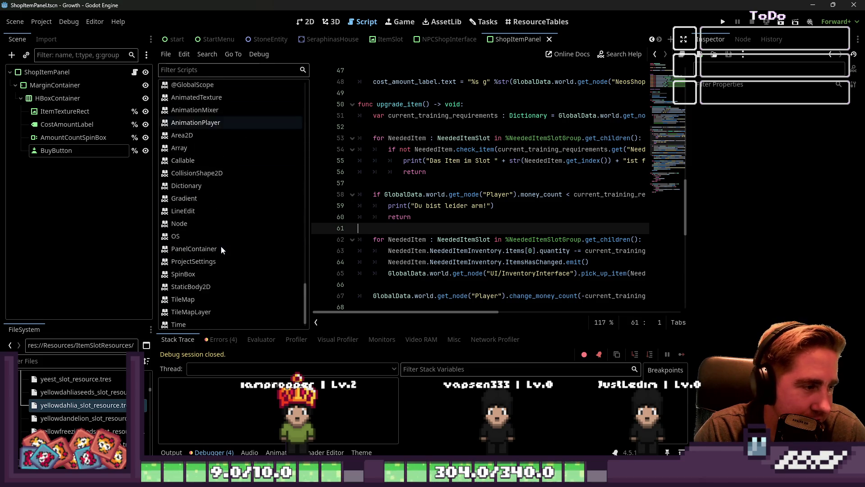
pyautogui.scroll(-5, 220, 246)
pyautogui.scroll(3, 222, 246)
# Step: Remove the = on ShopItemPanel.gd line 23 to restore a strict < and save
pyautogui.click(198, 256)
pyautogui.click(540, 205)
pyautogui.click(549, 228)
pyautogui.click(570, 217)
pyautogui.press('BackSpace')
pyautogui.hotkey('ctrl', 's')
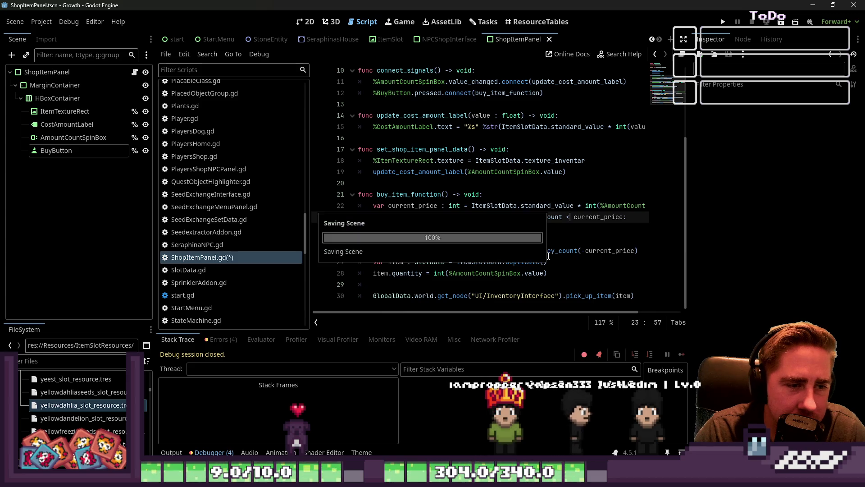
pyautogui.click(550, 236)
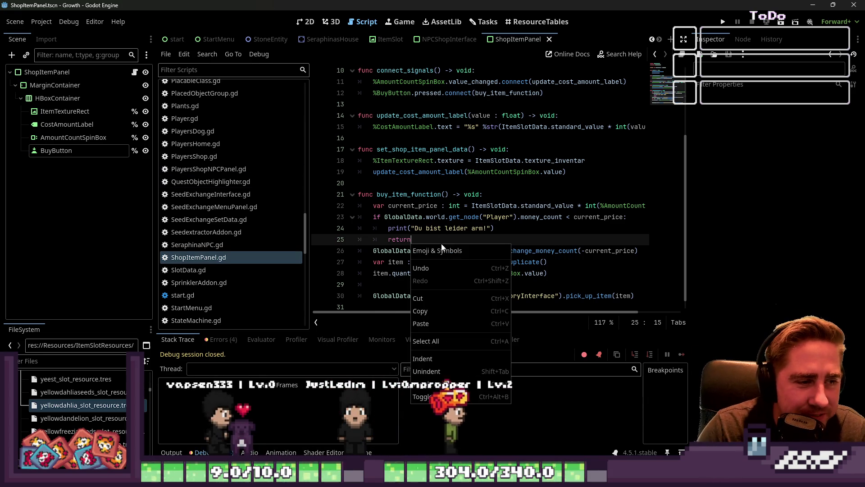
# Step: Add blank lines after the return and above the if money_count < current_price check
pyautogui.press('Return')
pyautogui.press('Up')
pyautogui.press('Up')
pyautogui.press('Up')
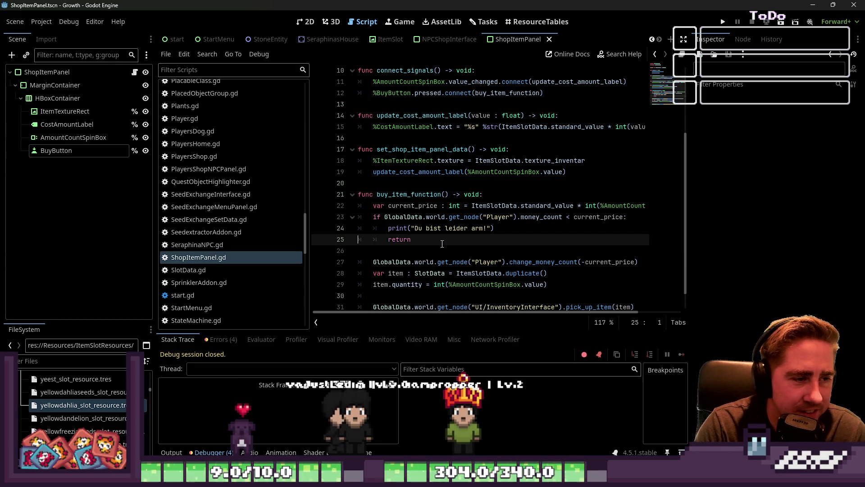
pyautogui.press('Home')
pyautogui.press('Return')
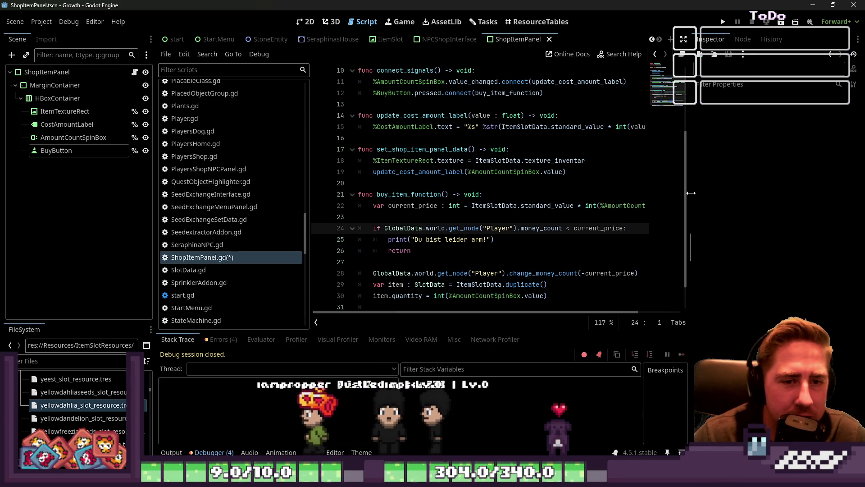
# Step: Drag the Inspector splitter right and narrow the script list to widen the code area
pyautogui.moveTo(686, 191); pyautogui.dragTo(782, 201)
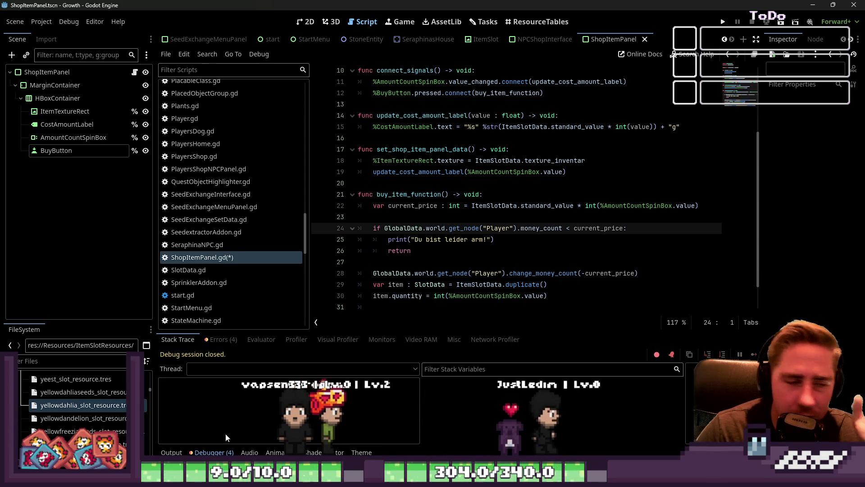
pyautogui.moveTo(309, 286); pyautogui.dragTo(220, 263)
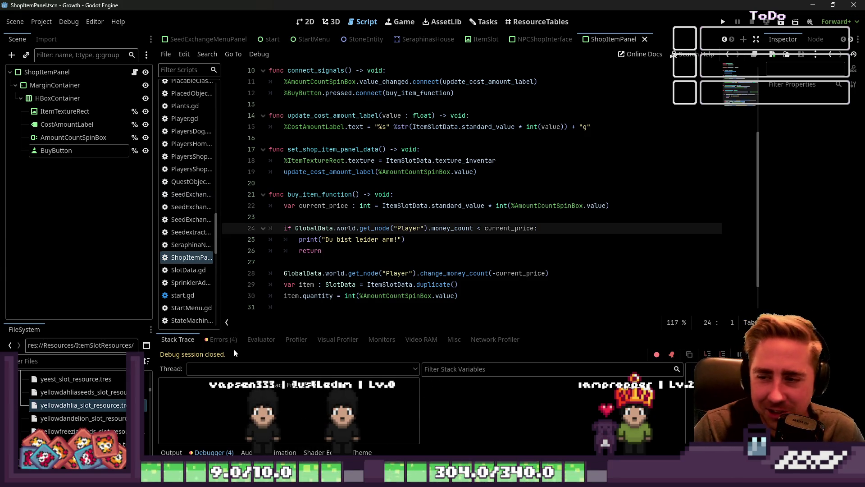
pyautogui.click(335, 262)
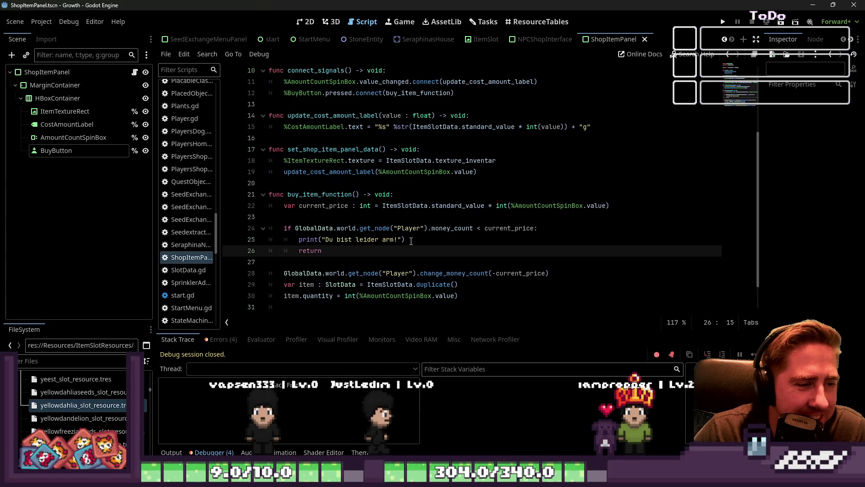
pyautogui.tripleClick(375, 242)
pyautogui.click(375, 242)
pyautogui.scroll(-1, 374, 244)
pyautogui.moveTo(321, 216)
pyautogui.mouseDown()
pyautogui.moveTo(343, 205)
pyautogui.moveTo(269, 194)
pyautogui.mouseUp()
pyautogui.click(415, 226)
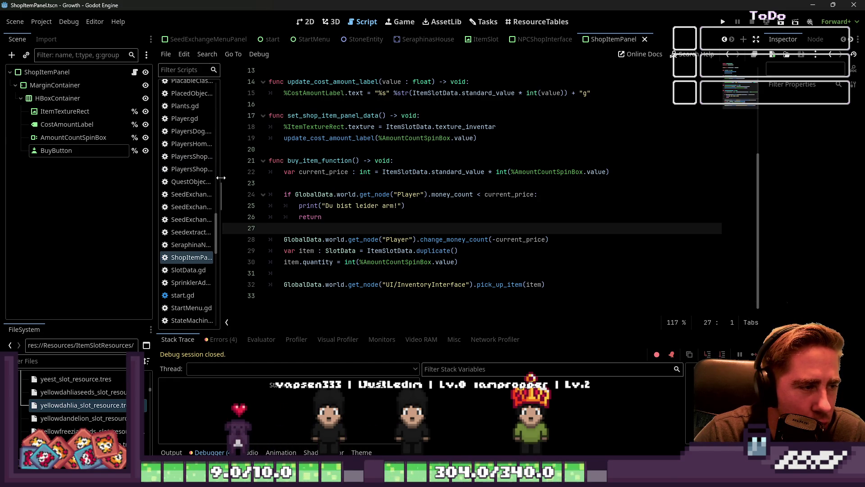
# Step: Widen the script list slightly so full script names show
pyautogui.moveTo(221, 178); pyautogui.dragTo(250, 180)
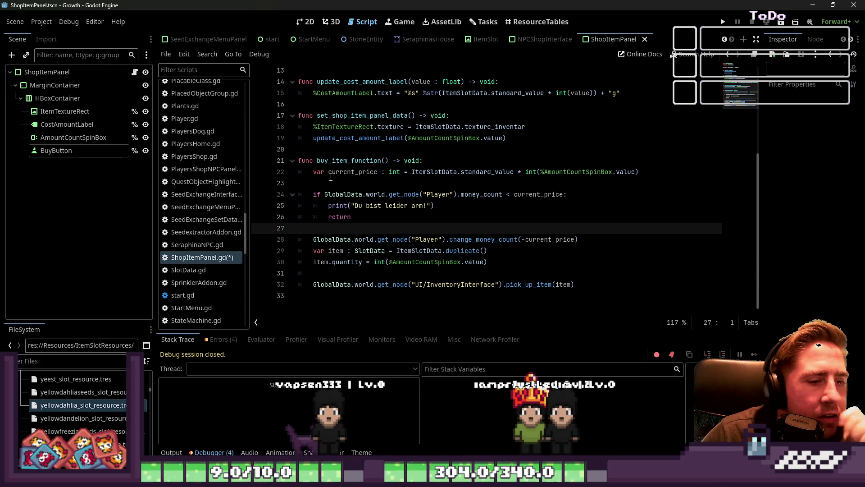
pyautogui.scroll(5, 177, 174)
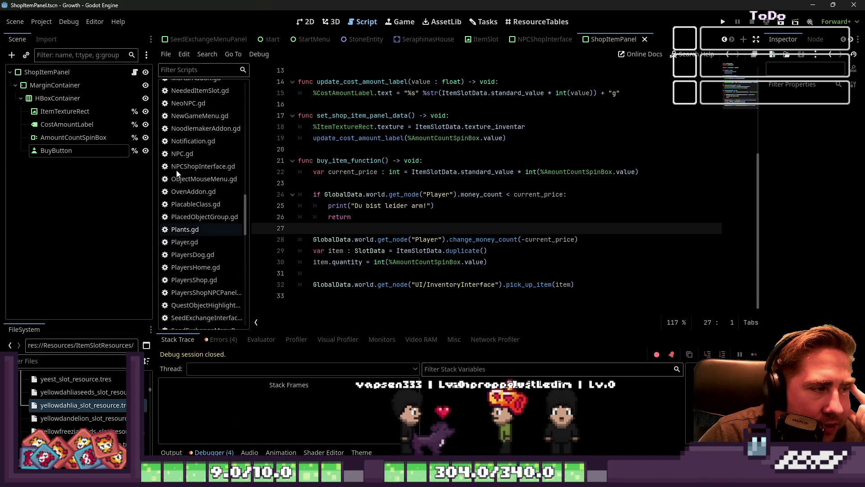
pyautogui.scroll(4, 180, 174)
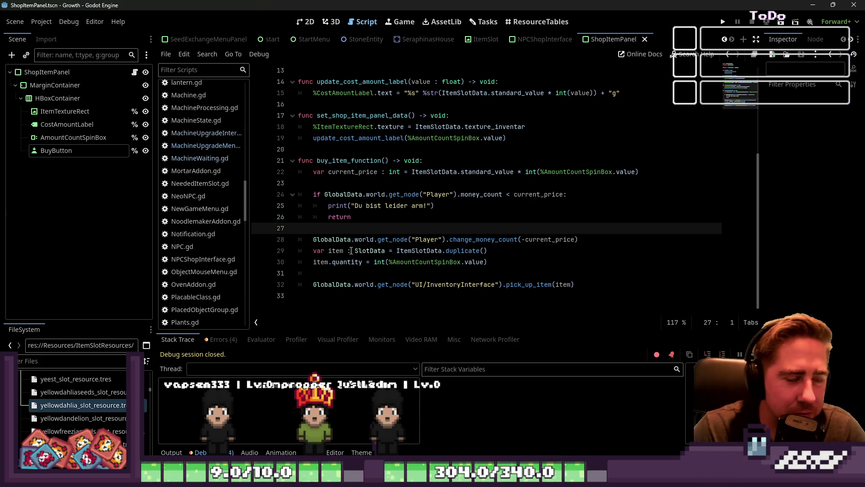
pyautogui.click(332, 271)
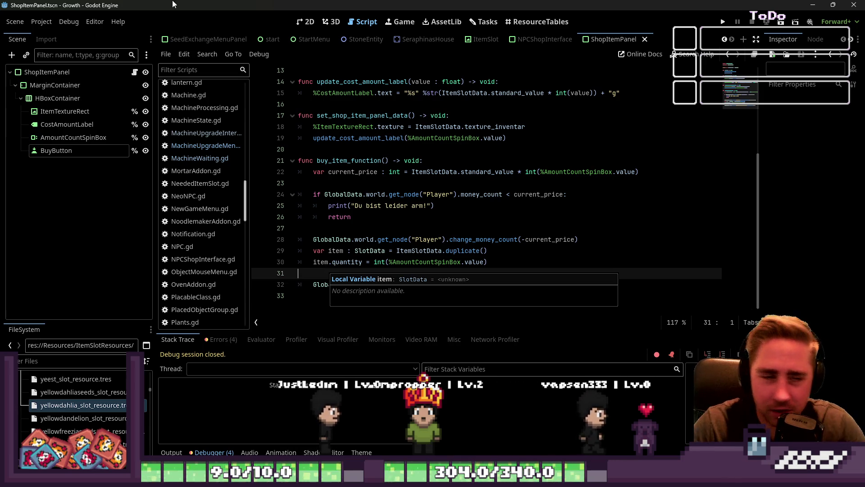
pyautogui.click(360, 183)
pyautogui.click(383, 228)
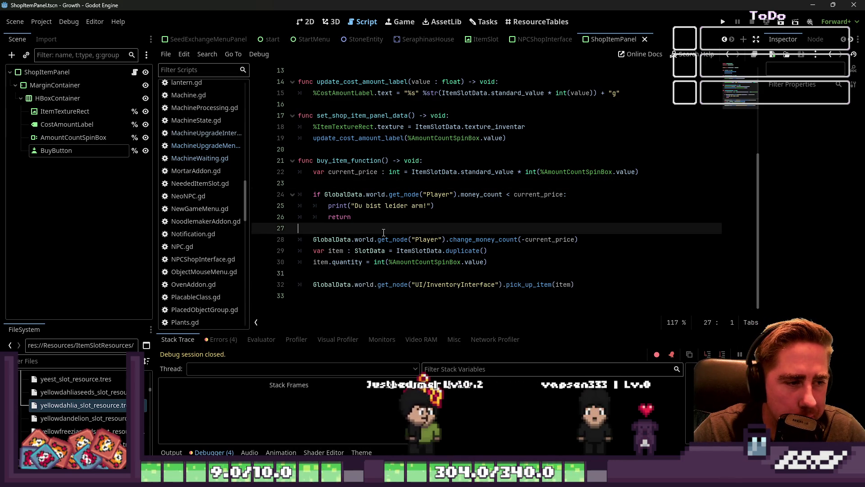
pyautogui.click(355, 273)
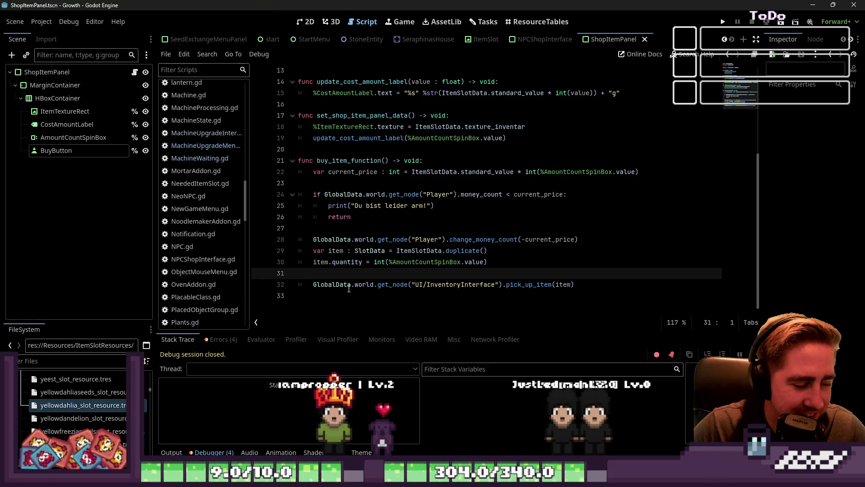
pyautogui.click(368, 238)
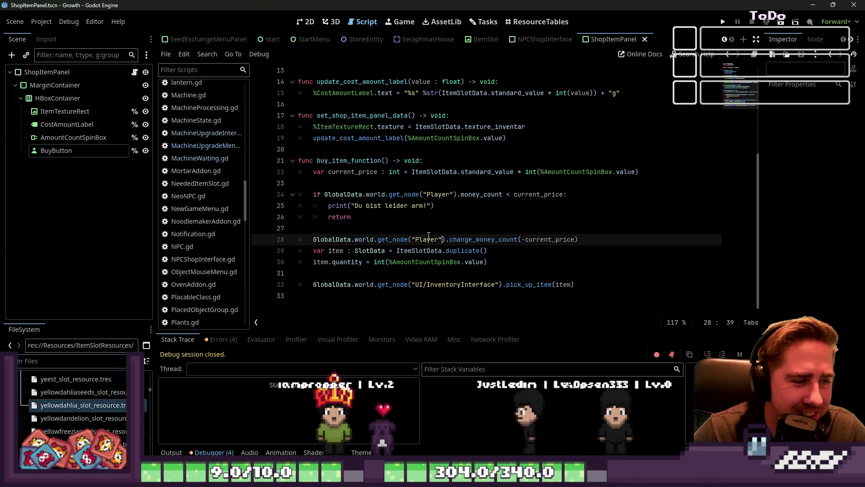
pyautogui.press('Up')
pyautogui.press('Up')
pyautogui.press('Up')
pyautogui.press('Up')
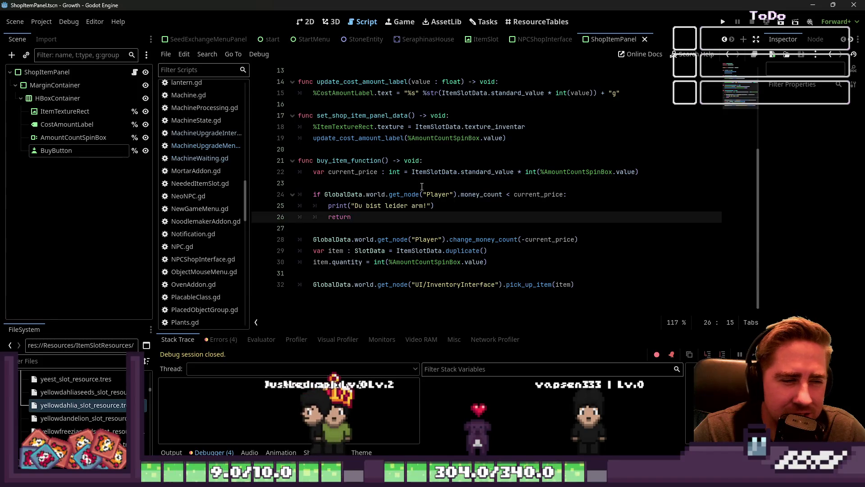
pyautogui.press('Down')
pyautogui.press('Down')
pyautogui.press('Down')
pyautogui.press('Up')
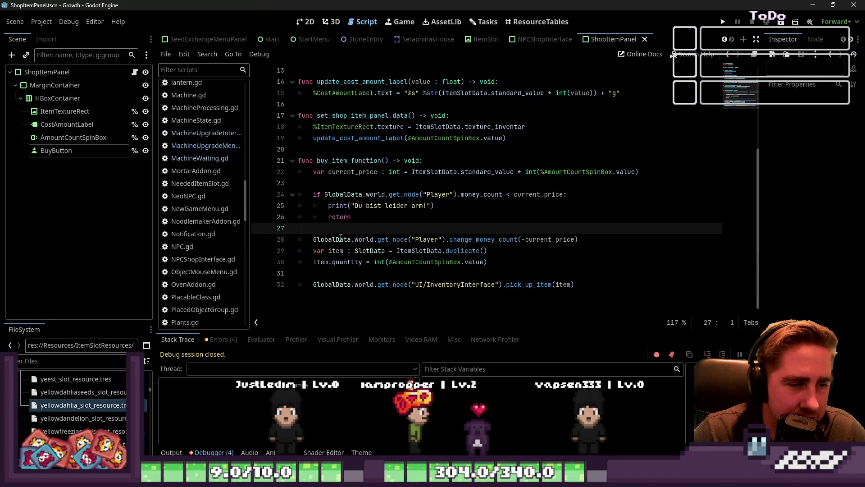
pyautogui.scroll(1, 217, 172)
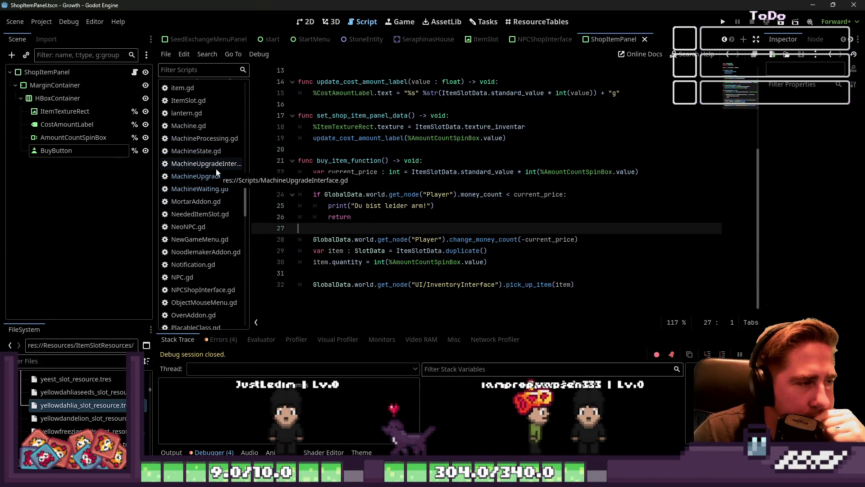
# Step: Widen the script list and review set_machine_upgrade_menu_panels in MachineUpgradeInterface.gd for reference
pyautogui.scroll(2, 220, 172)
pyautogui.moveTo(250, 179); pyautogui.dragTo(266, 180)
pyautogui.click(231, 225)
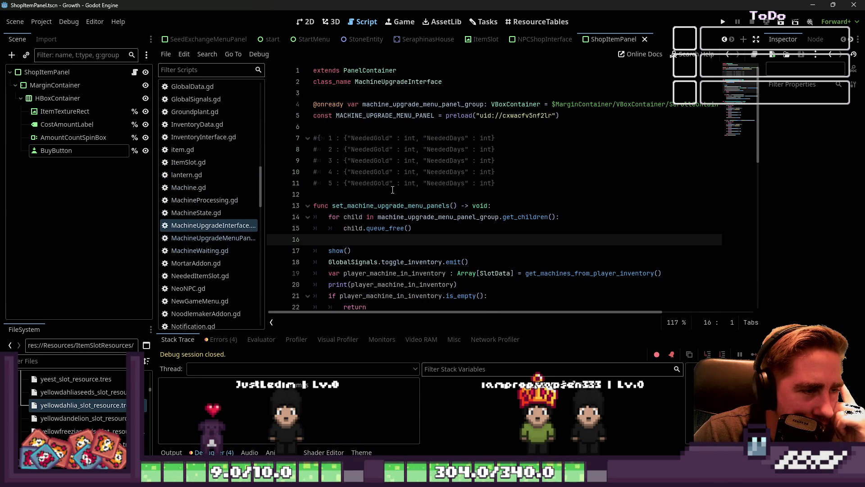
pyautogui.scroll(-1, 374, 196)
pyautogui.doubleClick(394, 172)
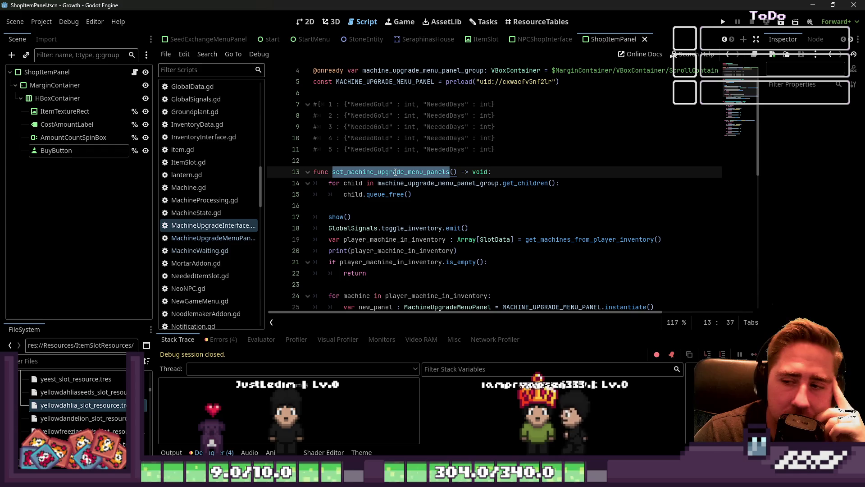
pyautogui.scroll(-4, 390, 175)
pyautogui.moveTo(379, 183); pyautogui.dragTo(329, 183)
pyautogui.scroll(-2, 345, 199)
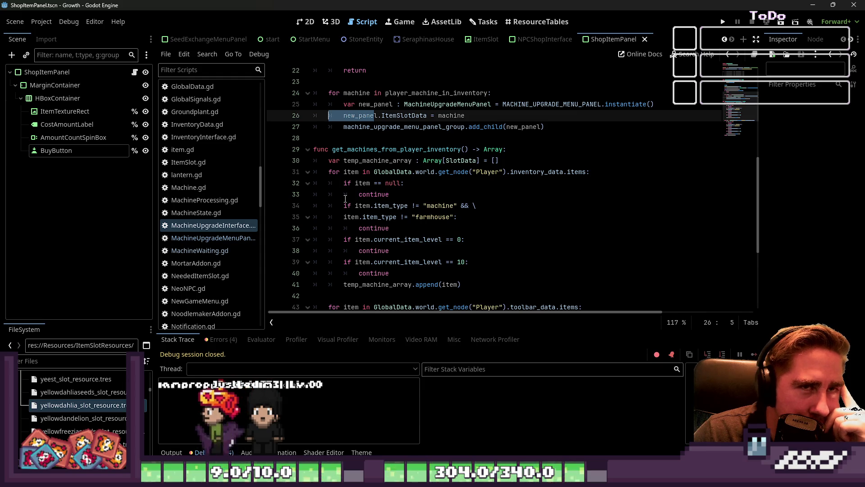
pyautogui.moveTo(265, 221); pyautogui.dragTo(312, 226)
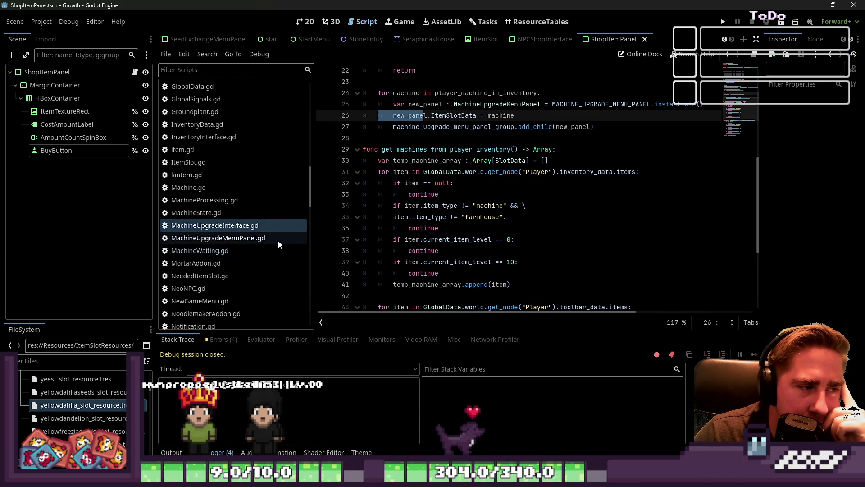
pyautogui.scroll(10, 278, 239)
pyautogui.scroll(-8, 276, 242)
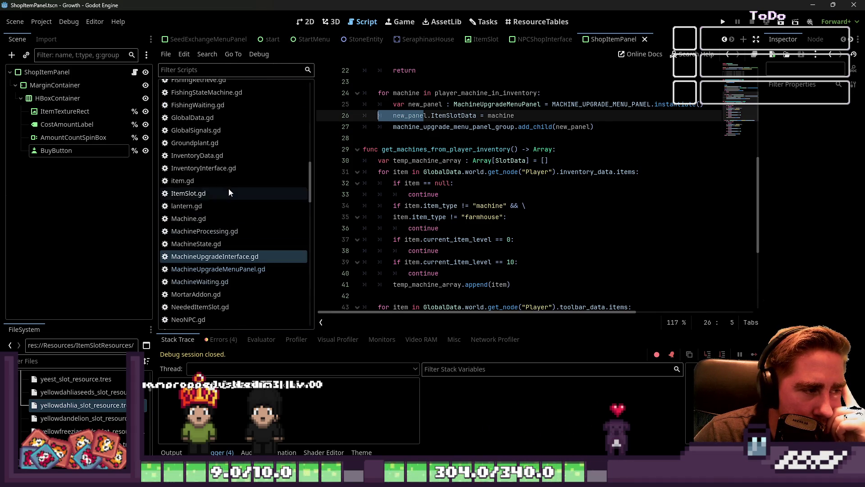
# Step: Review unstack_items, drop_item and pick_up_item in InventoryInterface.gd, then return to NPCShopInterface.gd
pyautogui.click(204, 167)
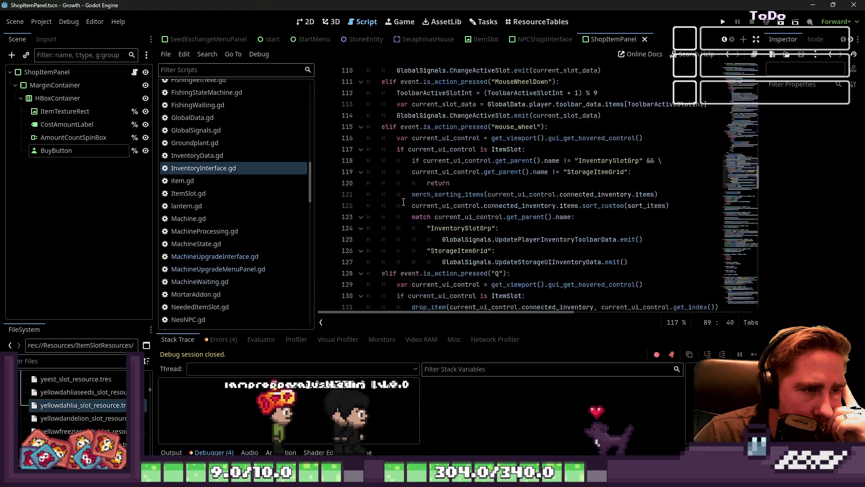
pyautogui.scroll(-15, 404, 203)
pyautogui.click(406, 150)
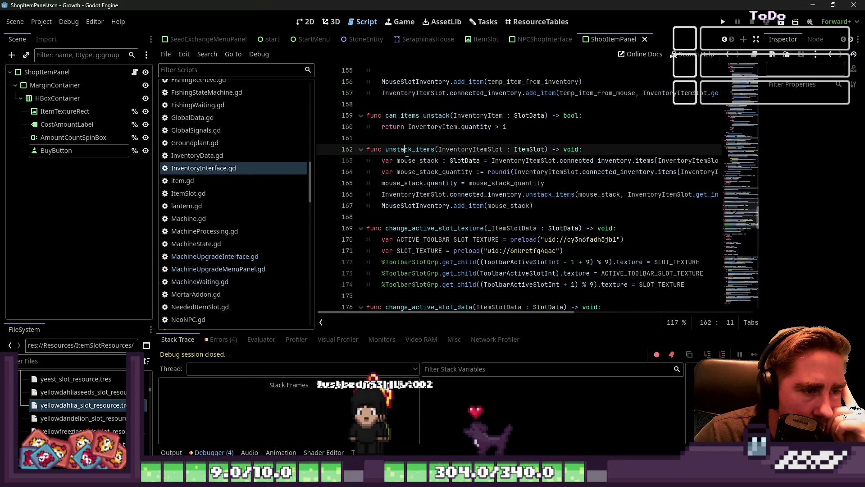
pyautogui.doubleClick(407, 150)
pyautogui.scroll(-12, 408, 149)
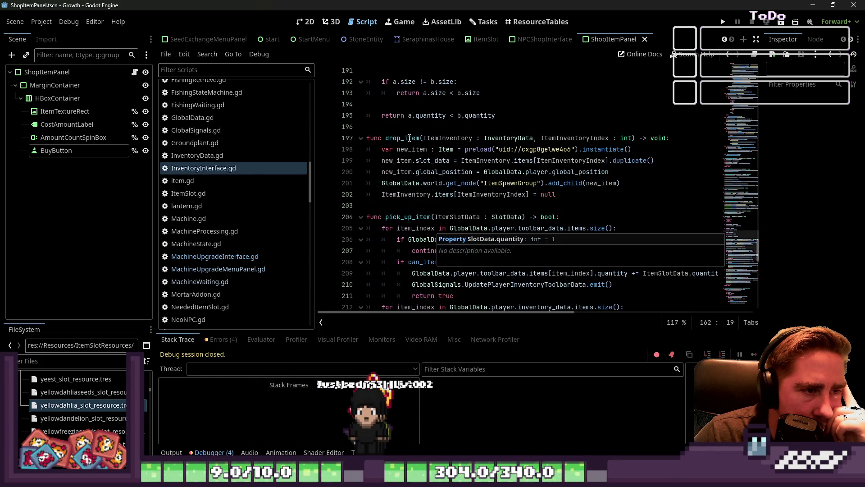
pyautogui.doubleClick(410, 139)
pyautogui.doubleClick(408, 216)
pyautogui.scroll(-2, 428, 225)
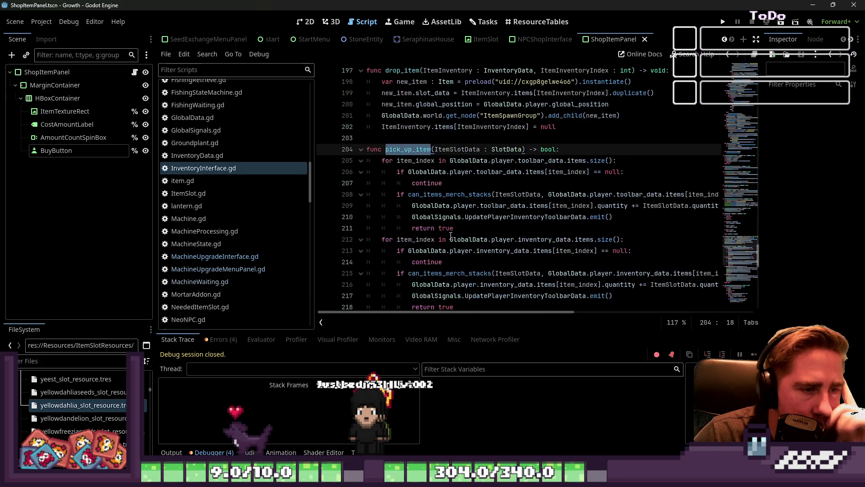
pyautogui.scroll(-2, 451, 236)
pyautogui.click(545, 39)
# Step: Complete the loop header 'for item in %BuyableItemList.get_children():' with an indented body line
pyautogui.write('get_child')
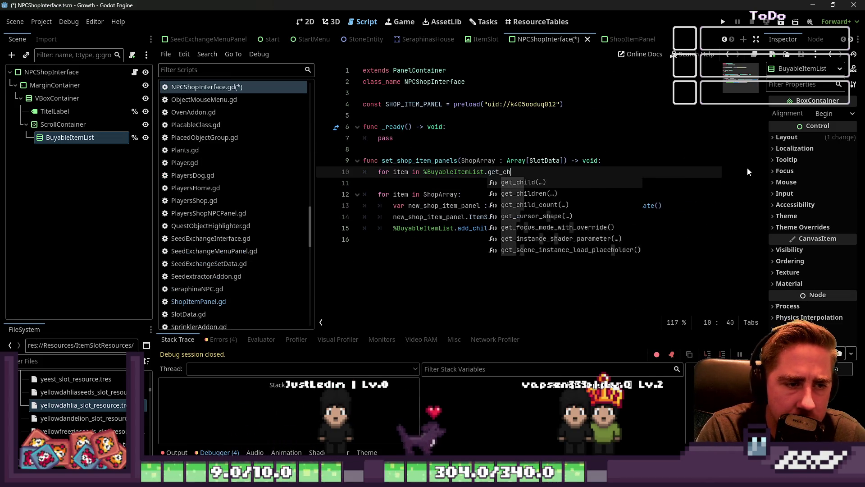
pyautogui.press('Down')
pyautogui.press('Return')
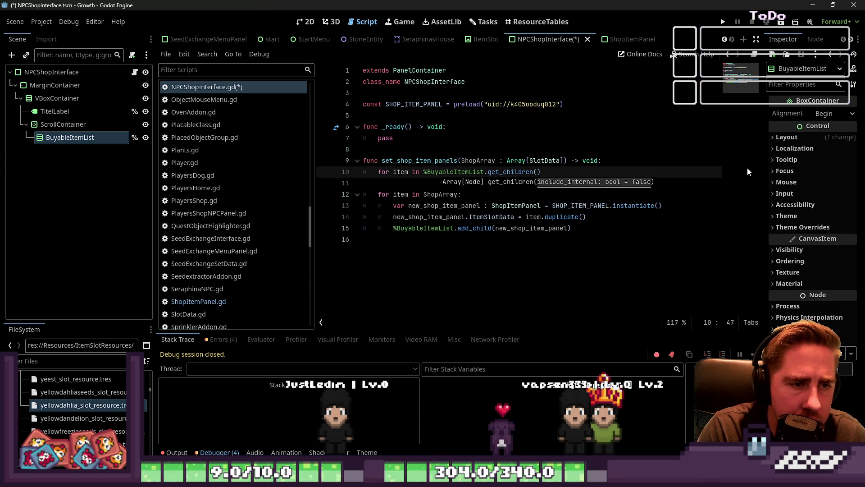
pyautogui.press('End')
pyautogui.write(':')
pyautogui.press('Return')
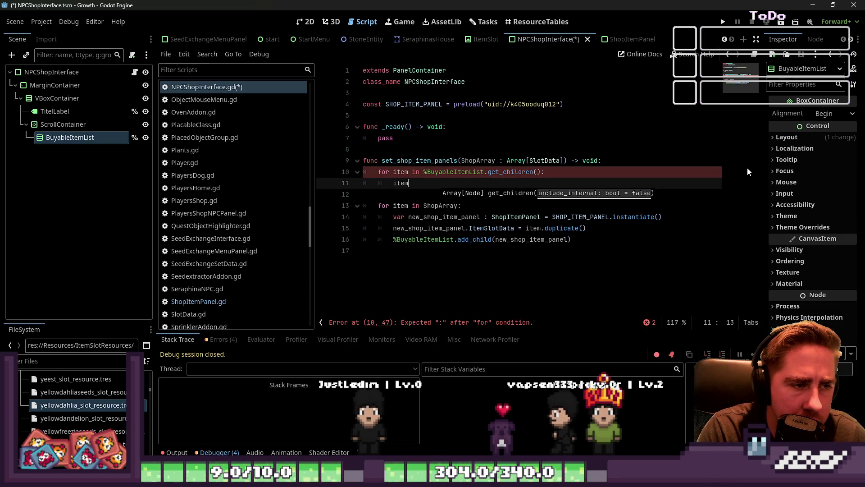
pyautogui.write('.')
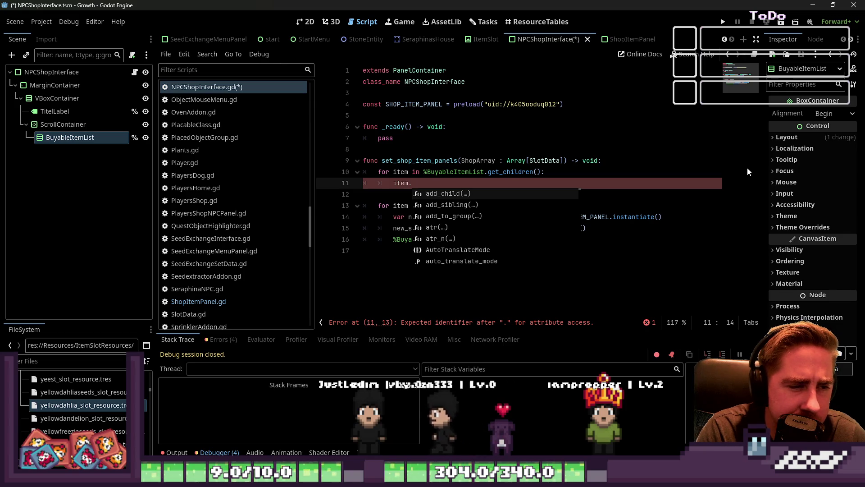
pyautogui.press('Escape')
# Step: Rename the loop variable to child, make the body child.queue_free(), and save
pyautogui.press('Up')
pyautogui.press('Left')
pyautogui.write('hild')
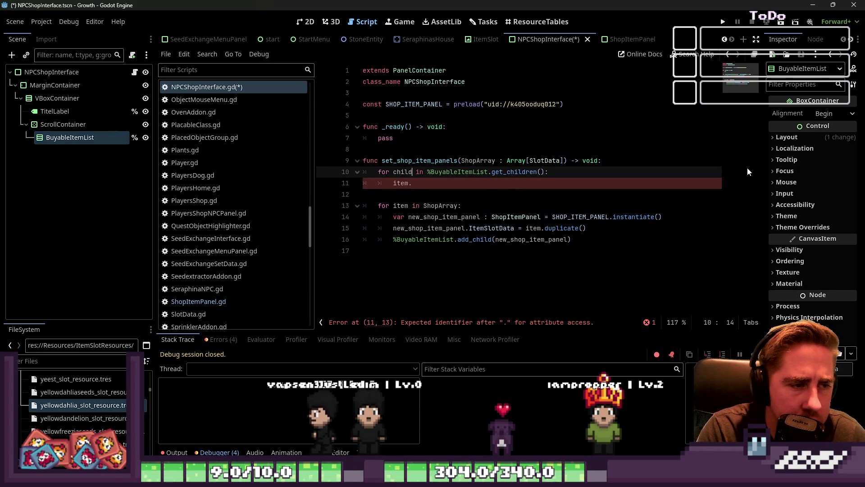
pyautogui.press('Down')
pyautogui.press('Left')
pyautogui.press('BackSpace')
pyautogui.press('BackSpace')
pyautogui.press('BackSpace')
pyautogui.write('child.')
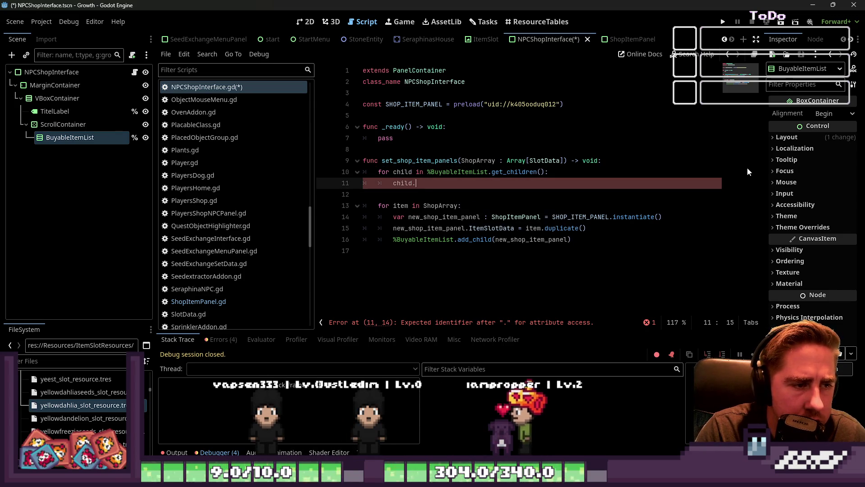
pyautogui.write('queue')
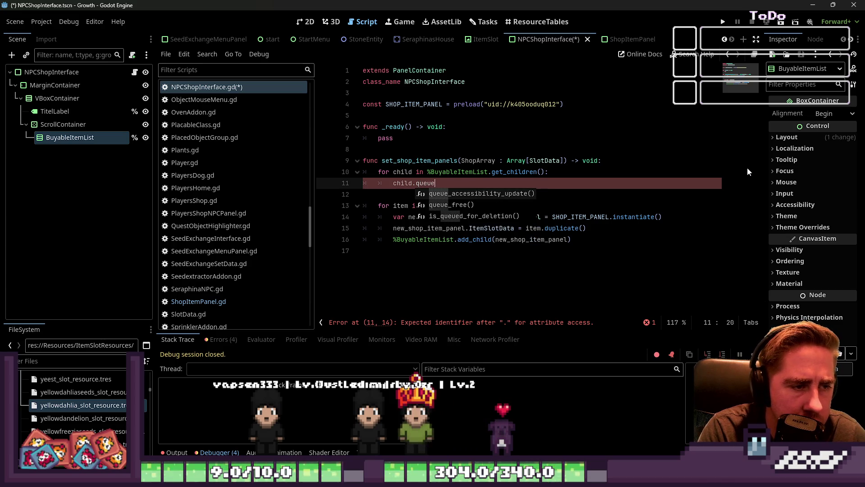
pyautogui.press('Return')
pyautogui.press('Down')
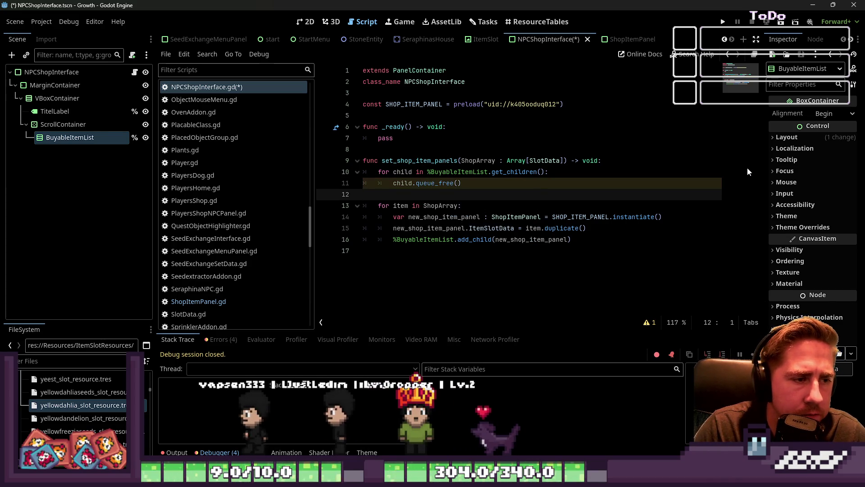
pyautogui.hotkey('ctrl', 's')
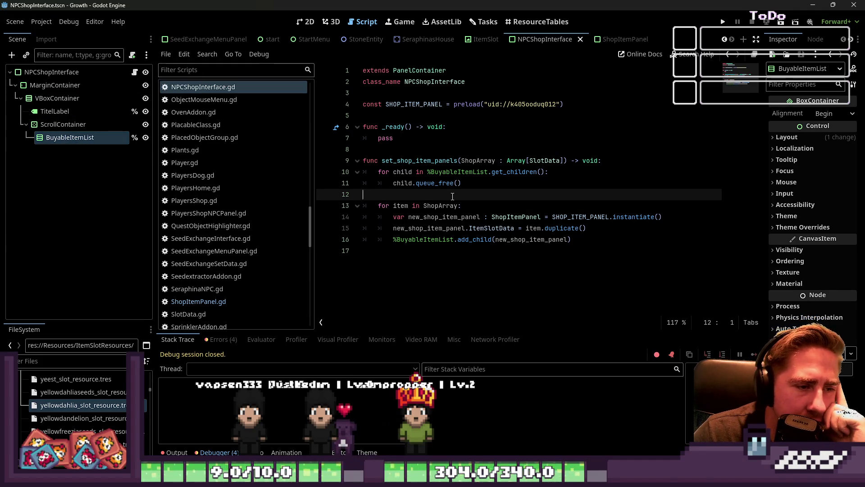
# Step: Delete the empty _ready function from NPCShopInterface.gd
pyautogui.click(497, 260)
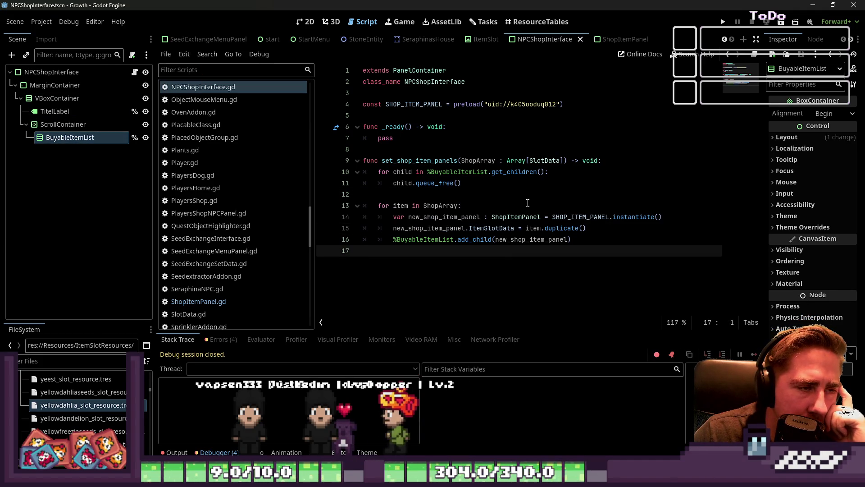
pyautogui.click(442, 138)
pyautogui.moveTo(442, 139); pyautogui.dragTo(324, 138)
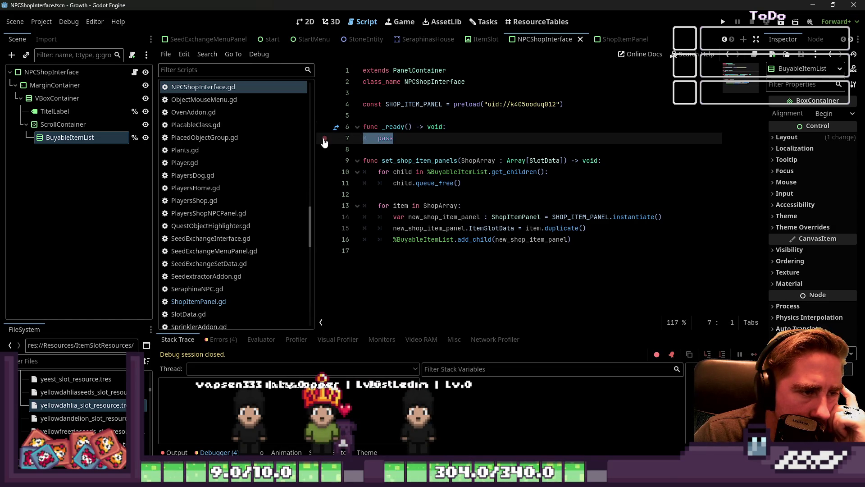
pyautogui.moveTo(369, 147); pyautogui.dragTo(363, 127)
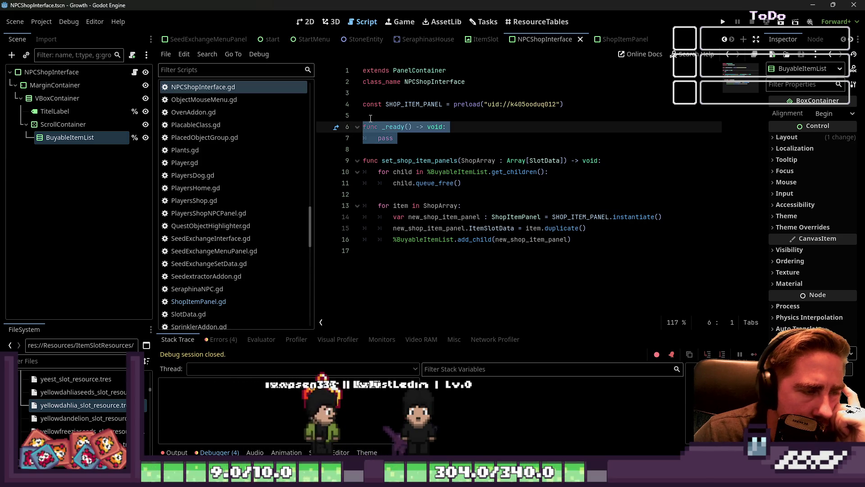
pyautogui.press('BackSpace')
pyautogui.press('BackSpace')
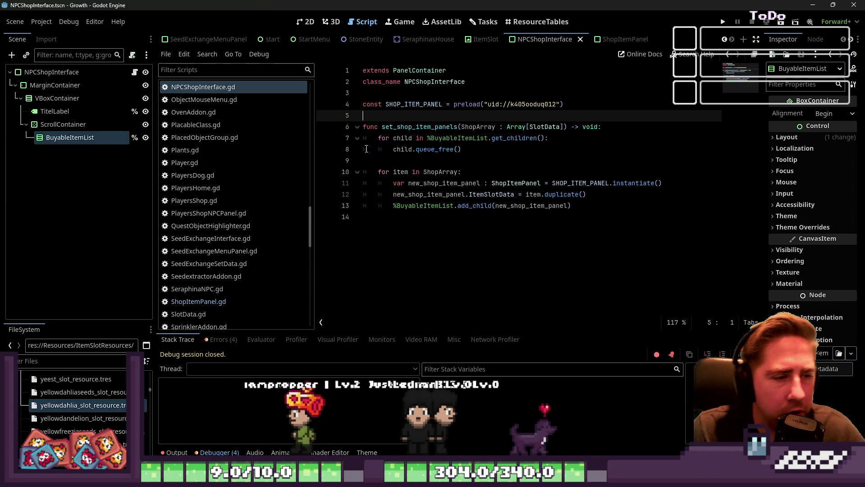
pyautogui.click(417, 238)
pyautogui.scroll(-5, 258, 218)
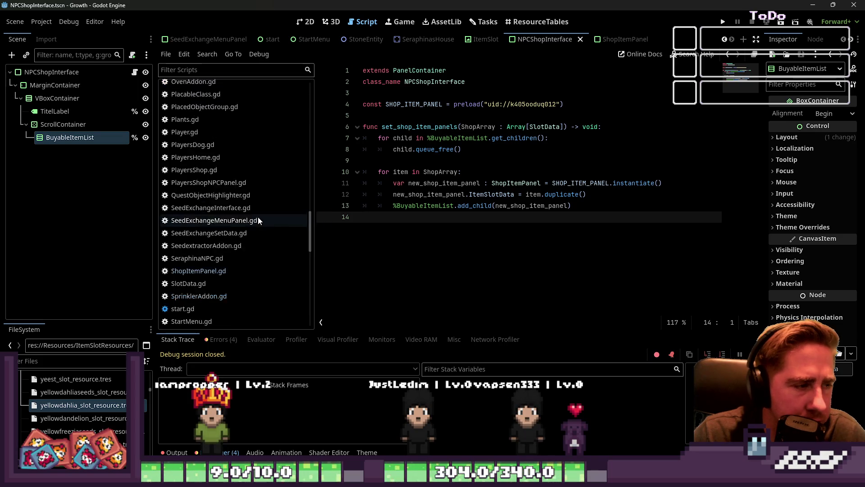
# Step: Open ItemSlot.gd and highlight connect_signals plus the mouse_entered_slot and mouse_exited_slot functions
pyautogui.scroll(3, 216, 199)
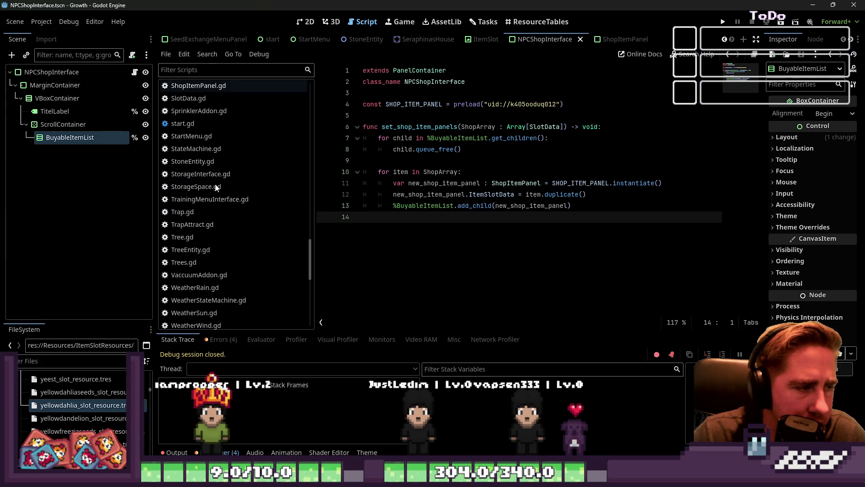
pyautogui.scroll(10, 217, 201)
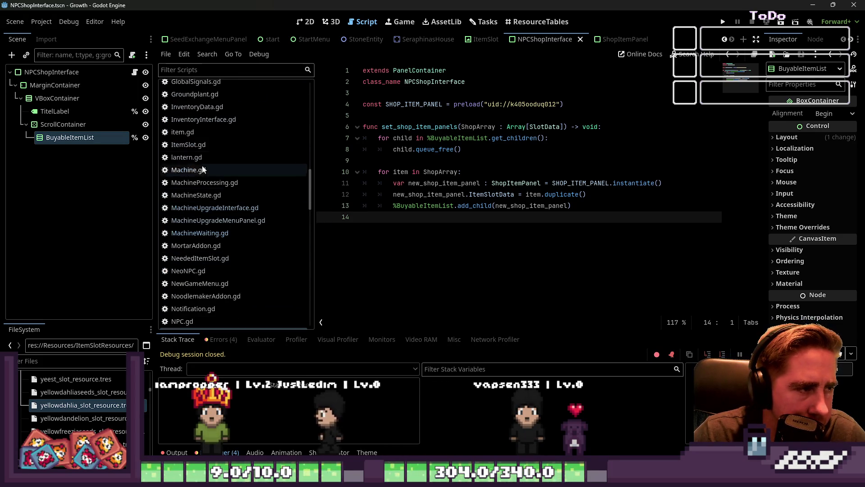
pyautogui.click(202, 145)
pyautogui.click(407, 194)
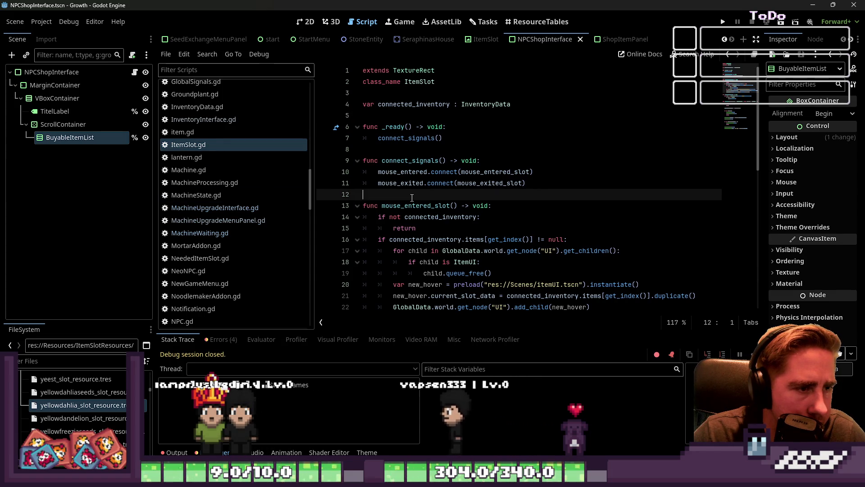
pyautogui.scroll(-1, 407, 194)
pyautogui.moveTo(361, 127)
pyautogui.mouseDown()
pyautogui.moveTo(441, 180)
pyautogui.moveTo(504, 188)
pyautogui.moveTo(477, 194)
pyautogui.mouseUp()
pyautogui.scroll(4, 471, 201)
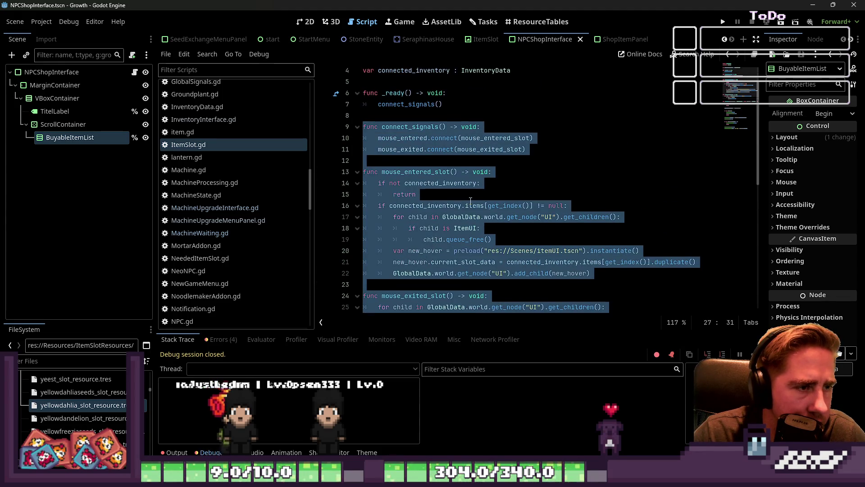
pyautogui.click(325, 161)
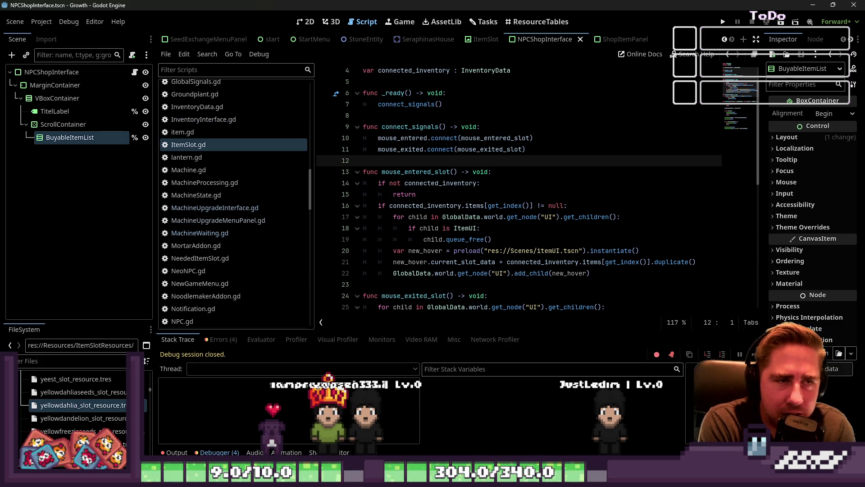
# Step: Check the Autoload list under Project Settings' Globals tab, then go back to the Tasks board
pyautogui.click(48, 21)
pyautogui.click(60, 36)
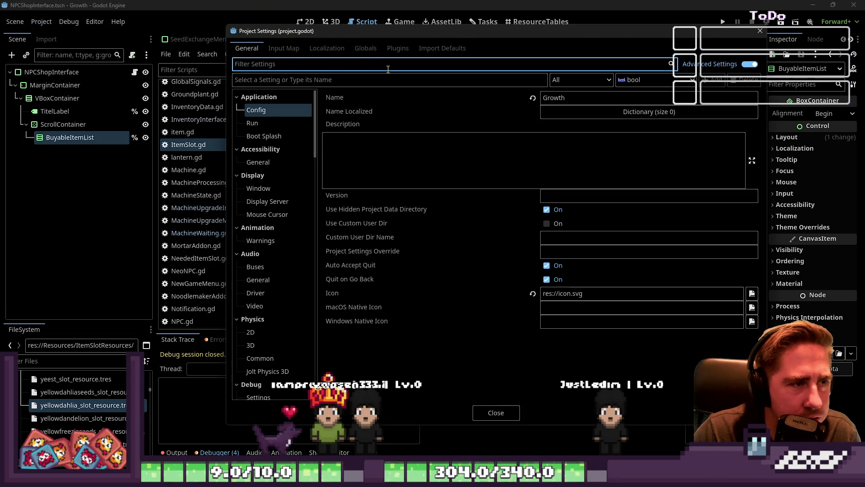
pyautogui.click(396, 49)
pyautogui.click(367, 49)
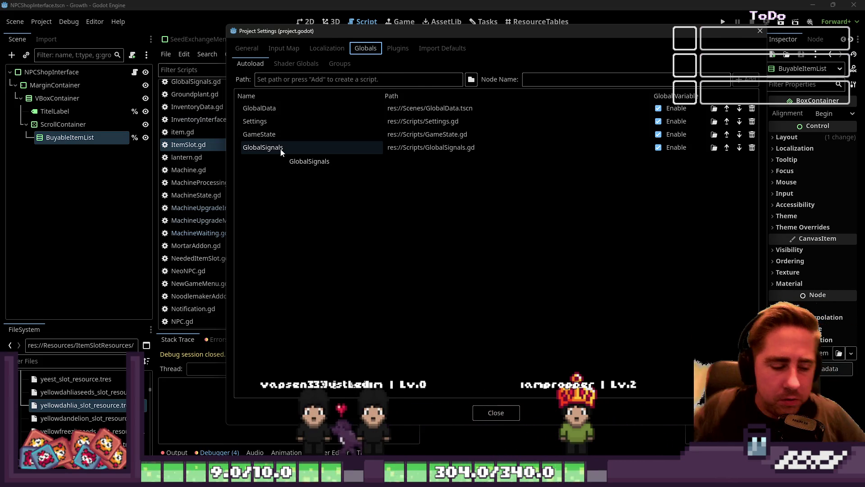
pyautogui.press('Escape')
pyautogui.click(483, 22)
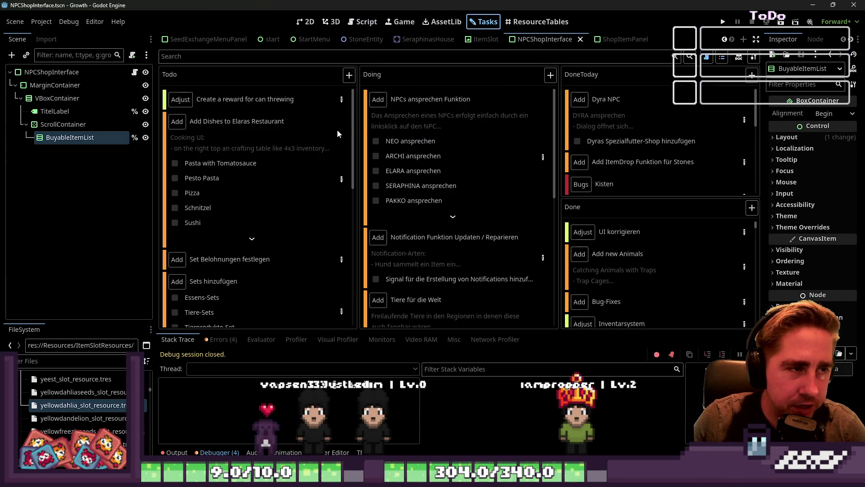
# Step: Add a new Todo task card titled 'GlobalSceneData Datei erstellen'
pyautogui.click(356, 115)
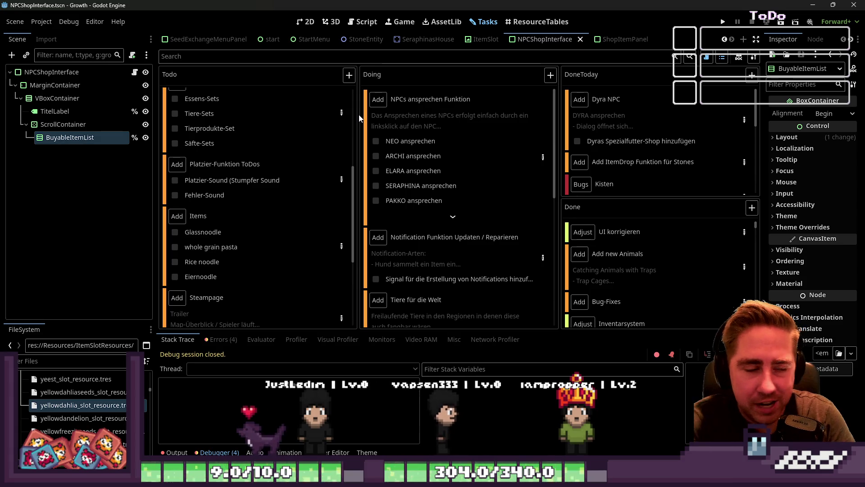
pyautogui.scroll(-5, 301, 200)
pyautogui.doubleClick(212, 315)
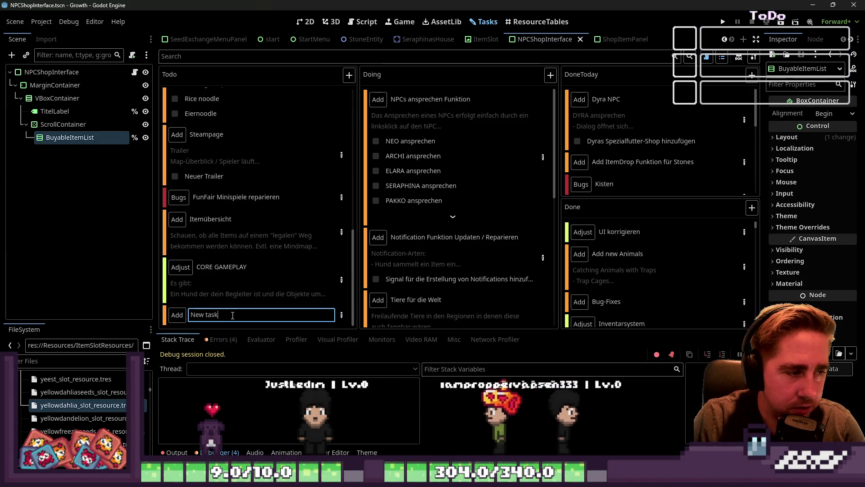
pyautogui.write('GlobalD')
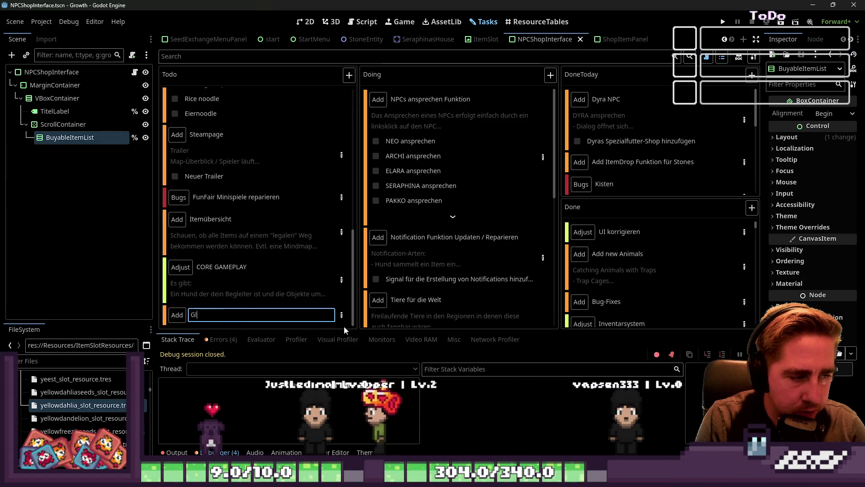
pyautogui.press('BackSpace')
pyautogui.write('SceneData')
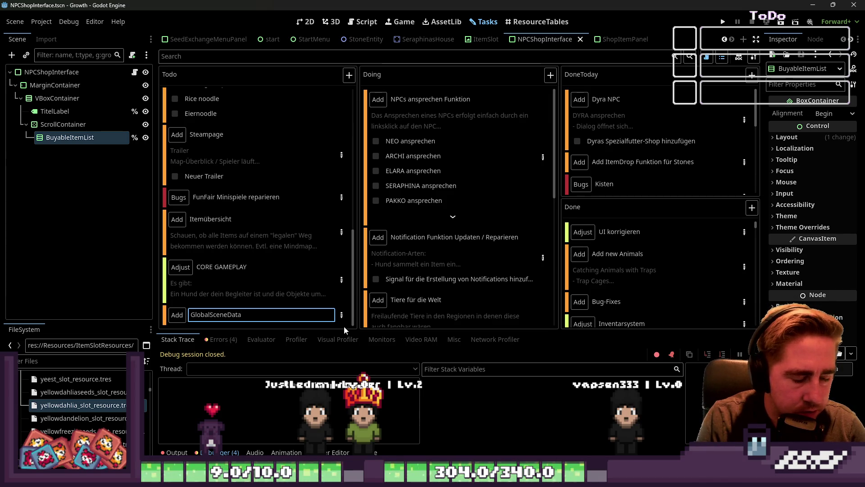
pyautogui.write(' Datei erst')
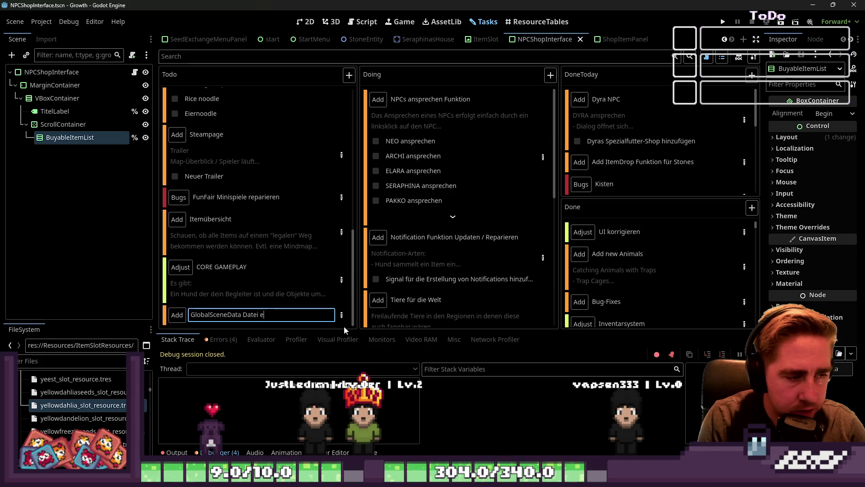
pyautogui.write('ellen')
pyautogui.press('Return')
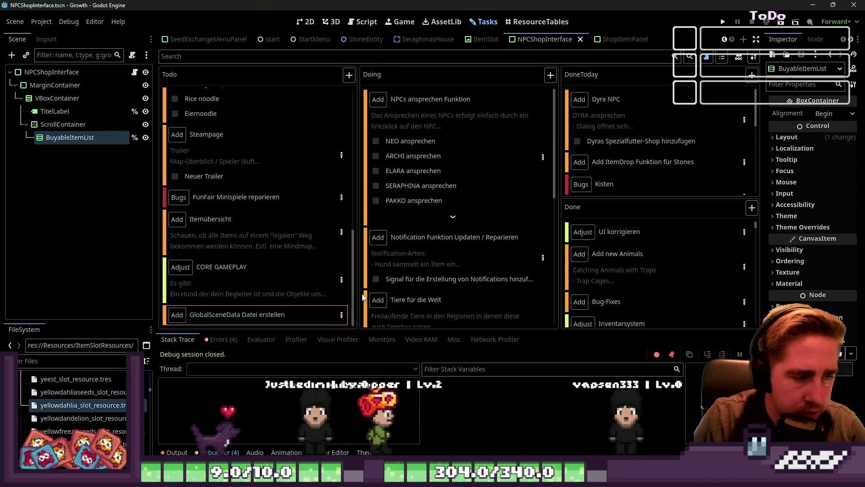
# Step: Describe the task: scene paths stored with their UUID and addressed by variable name
pyautogui.click(342, 317)
pyautogui.write('Die Date')
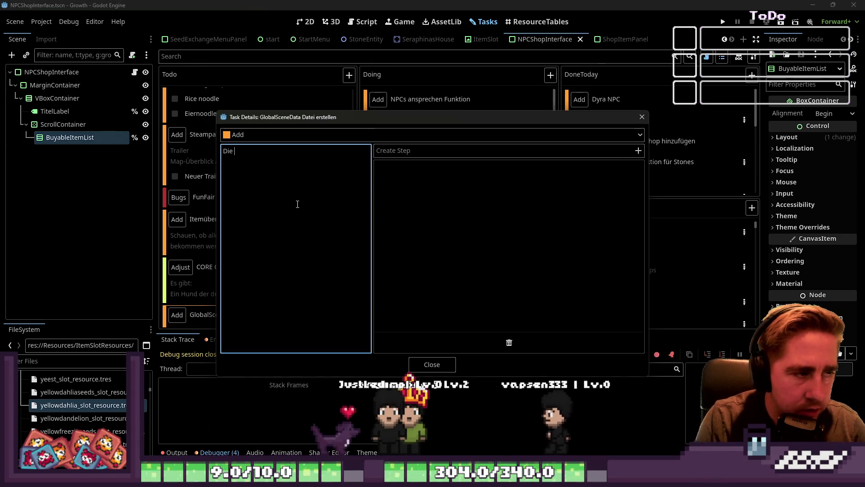
pyautogui.write('i wird alle Scenen')
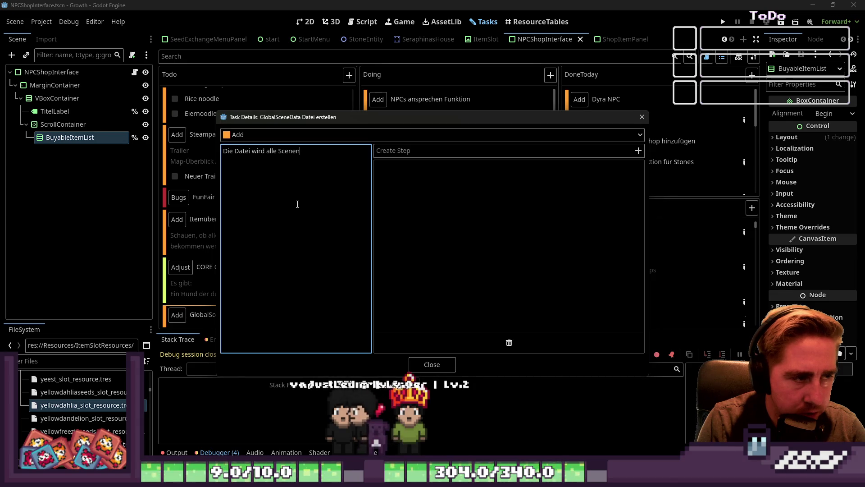
pyautogui.write('Pfa')
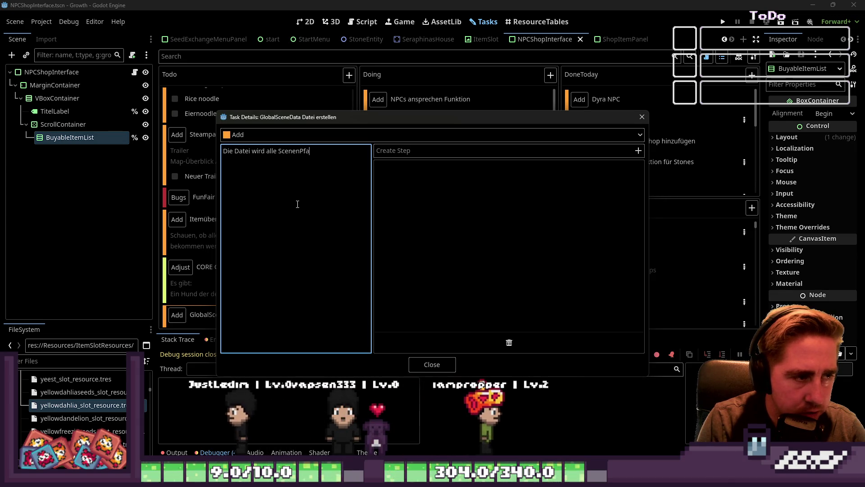
pyautogui.write('de mit der UUID')
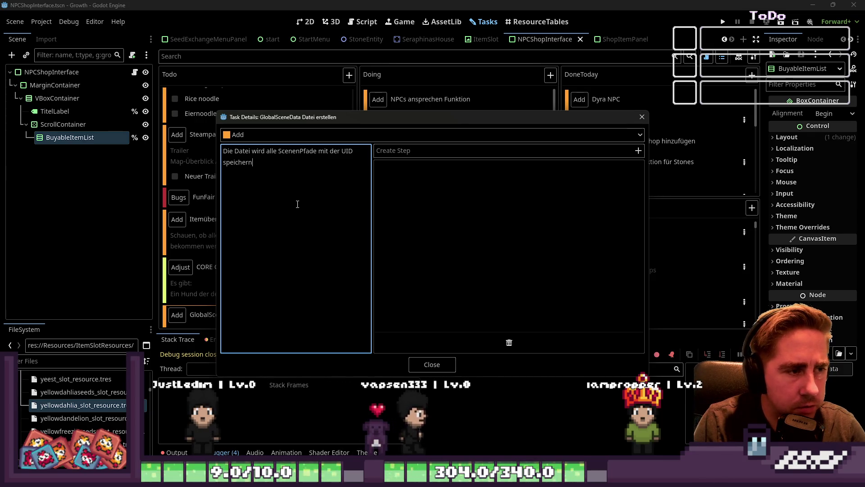
pyautogui.write('sodass diese im O')
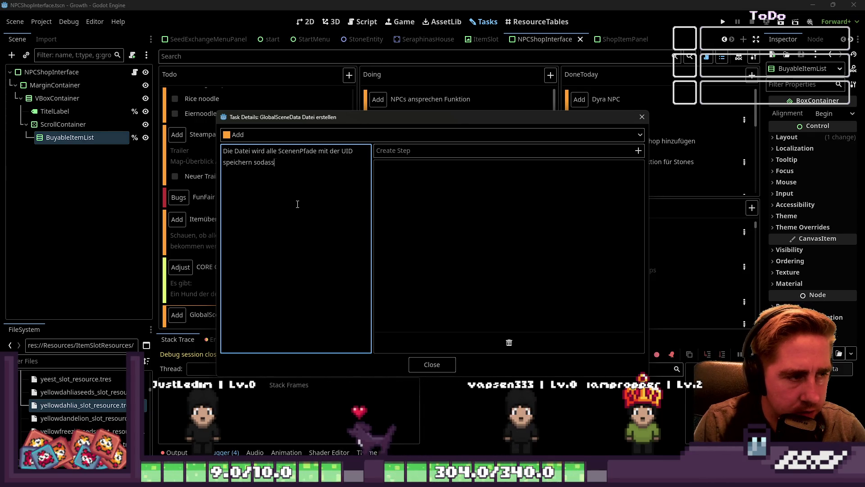
pyautogui.write('rdner noch verschoben können, aber')
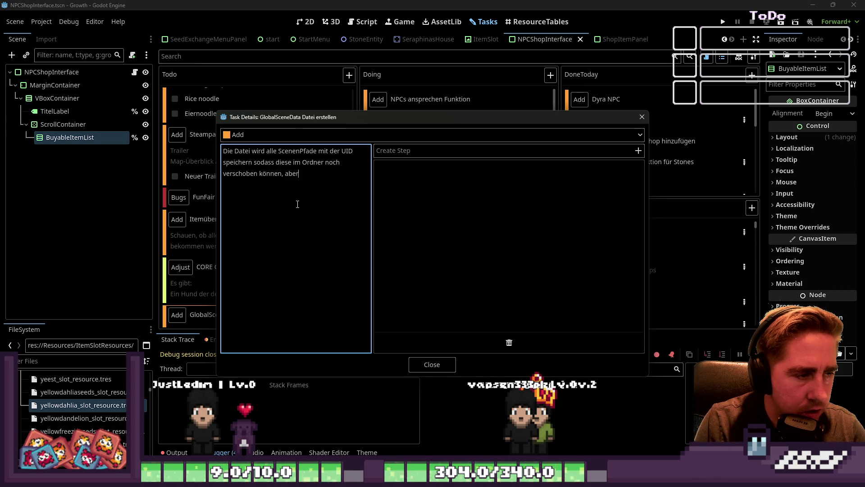
pyautogui.write('it dem Varia')
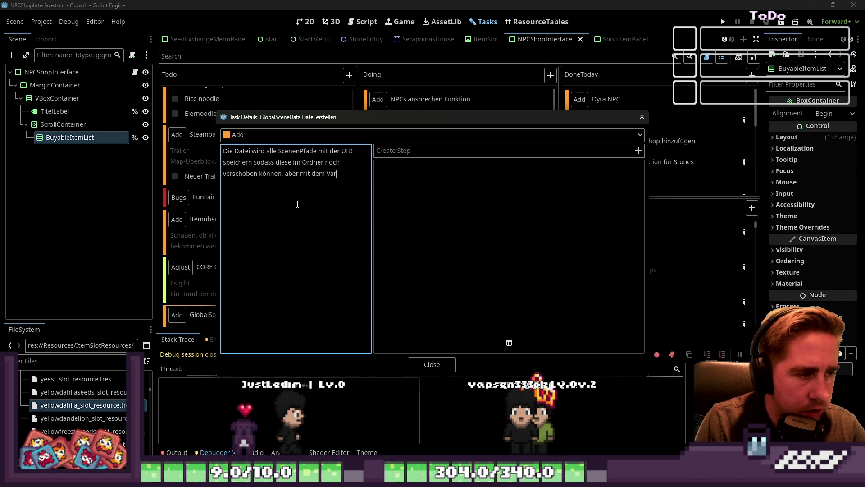
pyautogui.write('blen Namen ang')
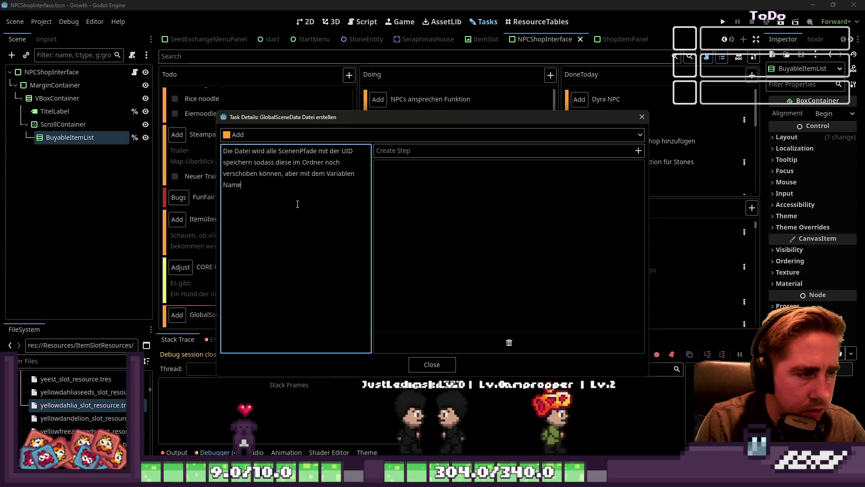
pyautogui.write('esprochen werden können.')
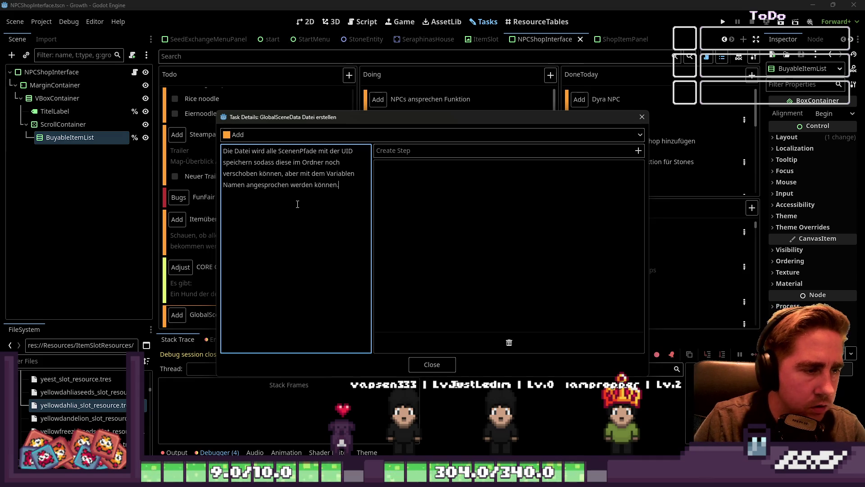
pyautogui.click(430, 364)
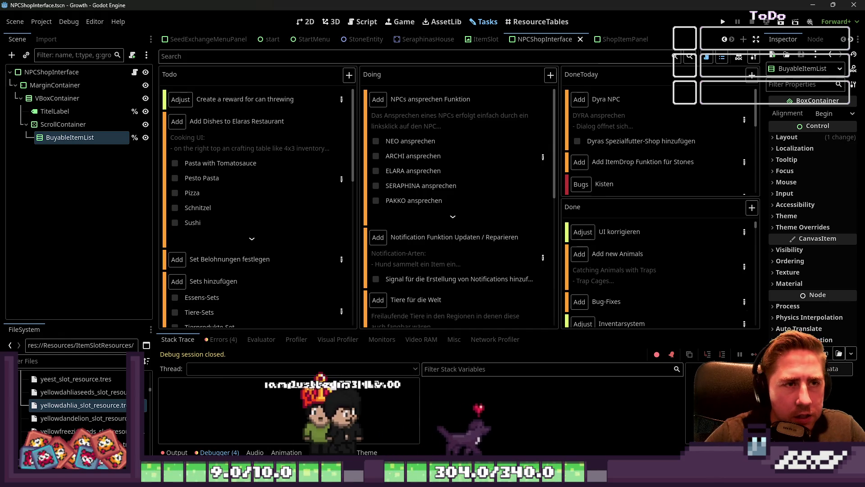
# Step: Search the Asset Library for 'Todo' and browse the Kanban Tasks - Todo Manager 2 screenshots
pyautogui.click(445, 21)
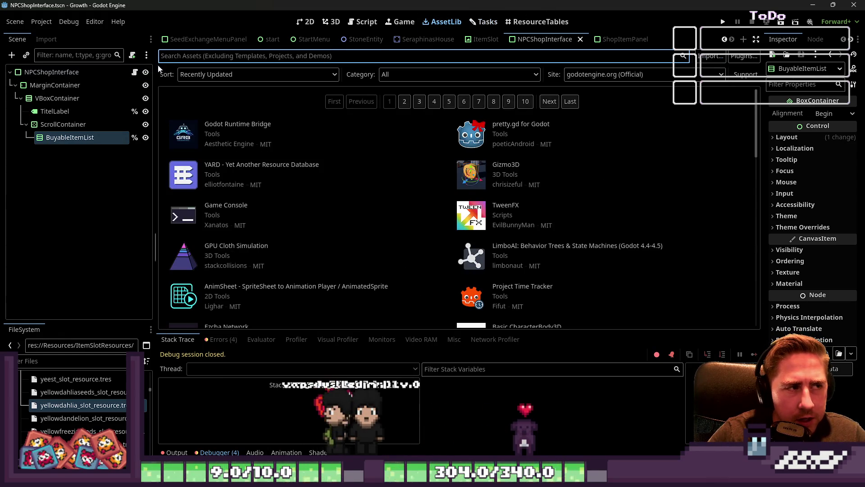
pyautogui.click(185, 56)
pyautogui.write('Todo')
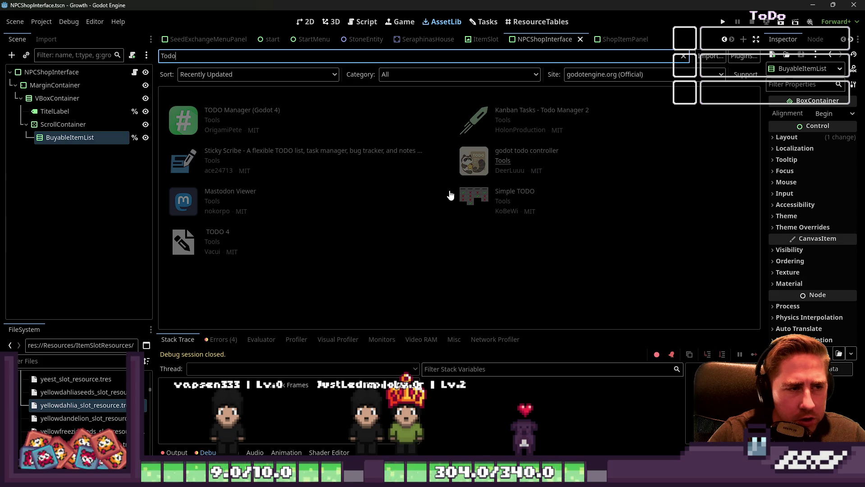
pyautogui.scroll(-2, 309, 248)
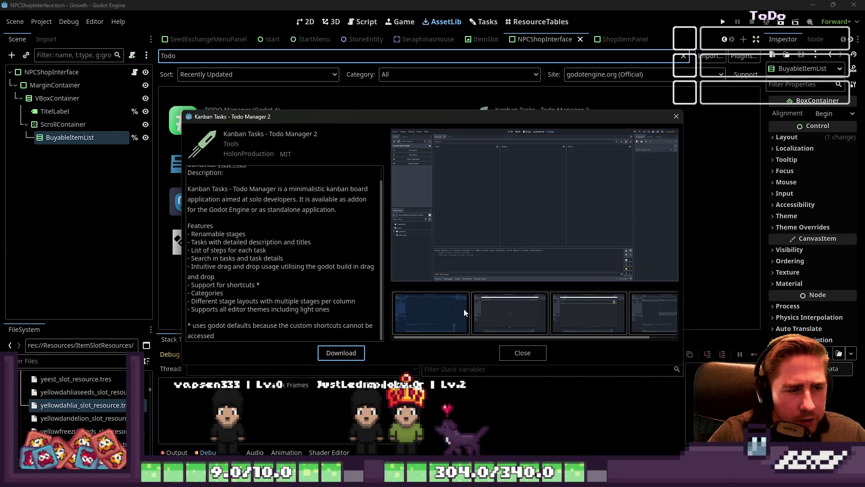
pyautogui.click(536, 321)
pyautogui.click(456, 313)
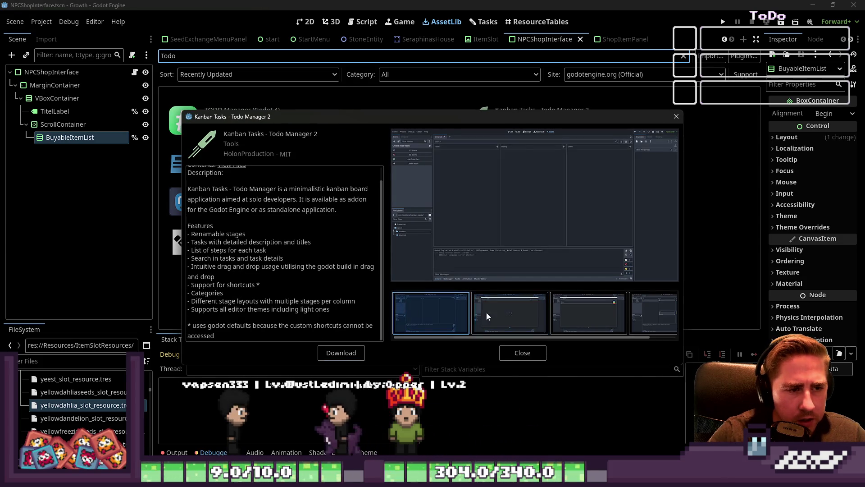
pyautogui.click(676, 117)
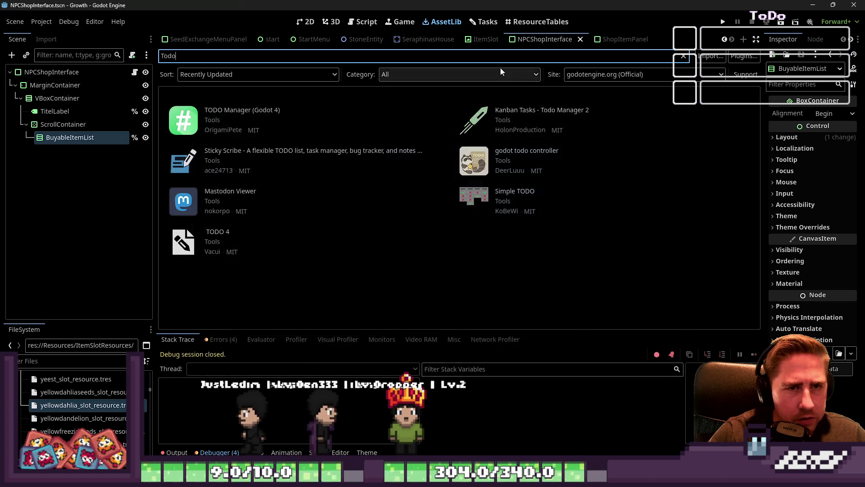
# Step: Reopen the GlobalSceneData Datei erstellen task details on the Tasks board and close them
pyautogui.click(484, 21)
pyautogui.moveTo(446, 133)
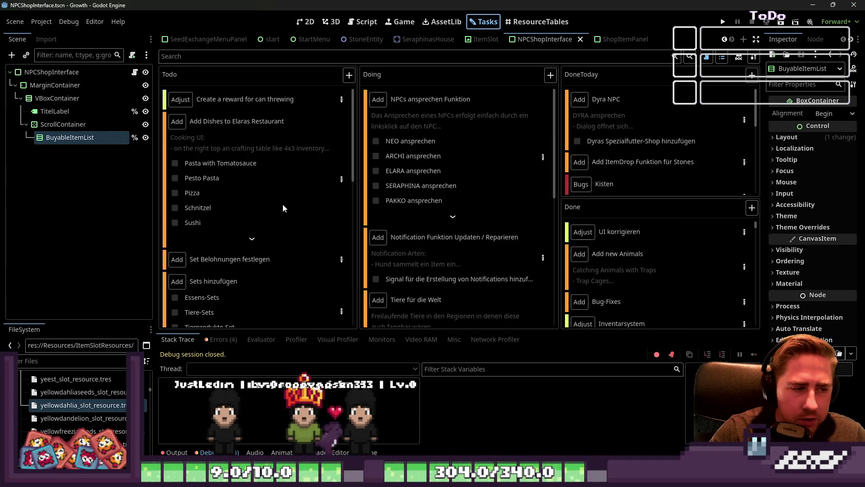
pyautogui.scroll(-2, 365, 243)
pyautogui.scroll(-10, 320, 259)
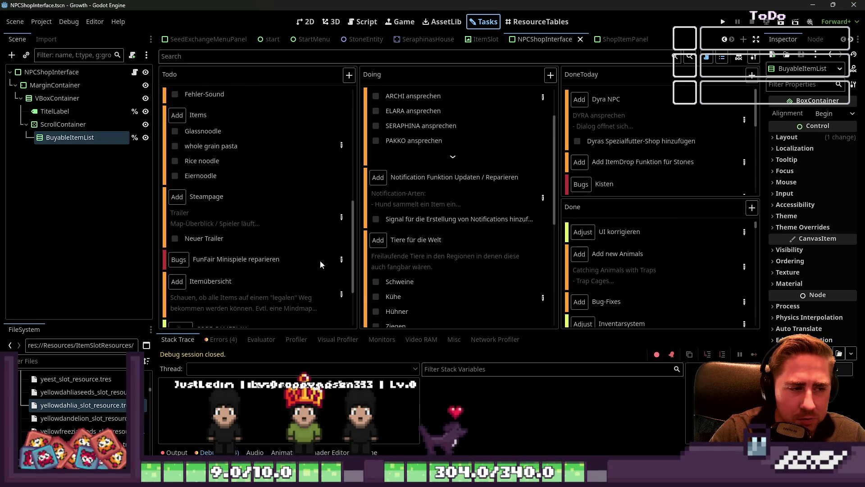
pyautogui.moveTo(318, 261)
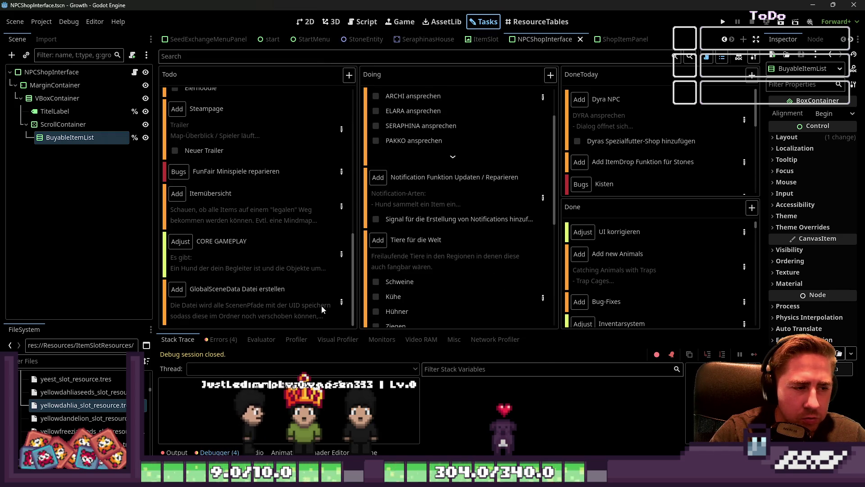
pyautogui.doubleClick(344, 302)
pyautogui.click(344, 226)
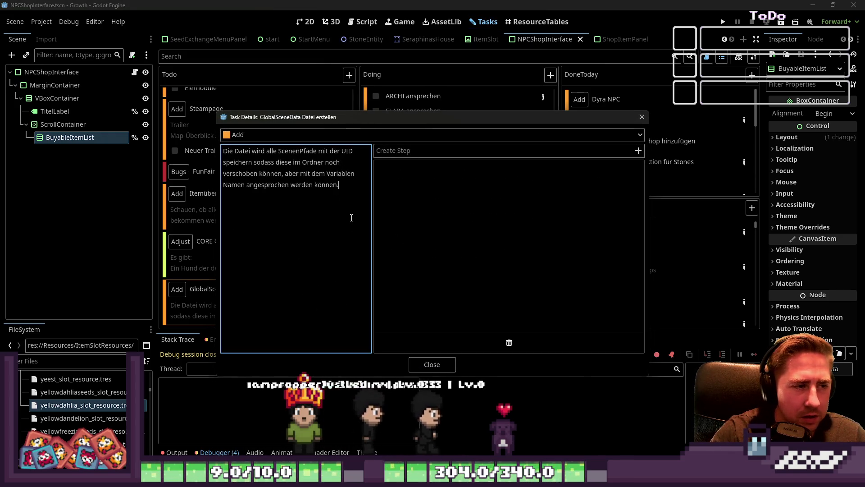
pyautogui.click(414, 366)
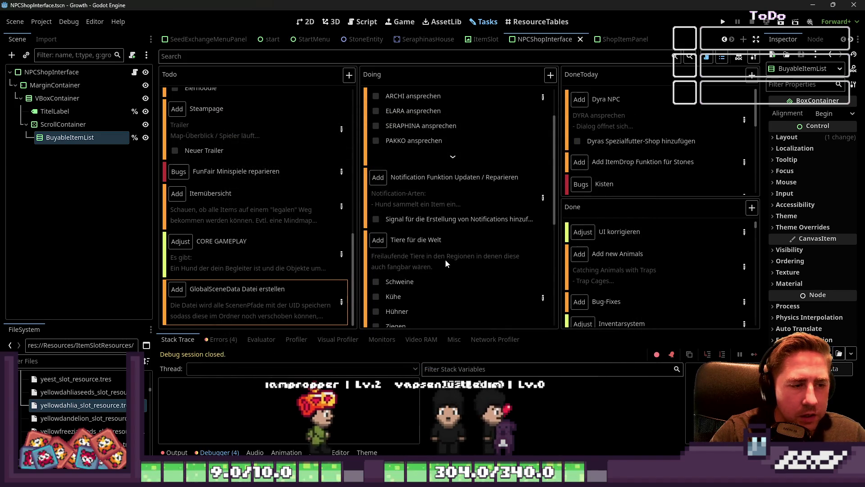
# Step: Save the scene and return to ItemSlot.gd in the script editor
pyautogui.hotkey('ctrl', 's')
pyautogui.click(364, 22)
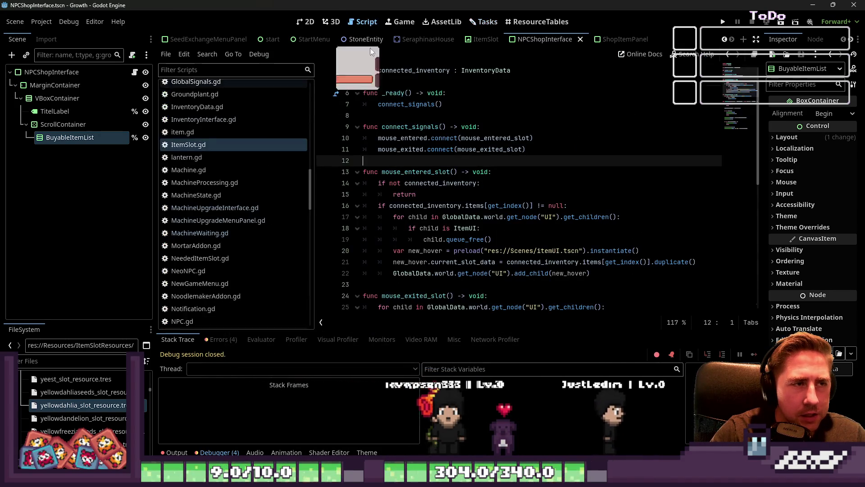
pyautogui.click(451, 93)
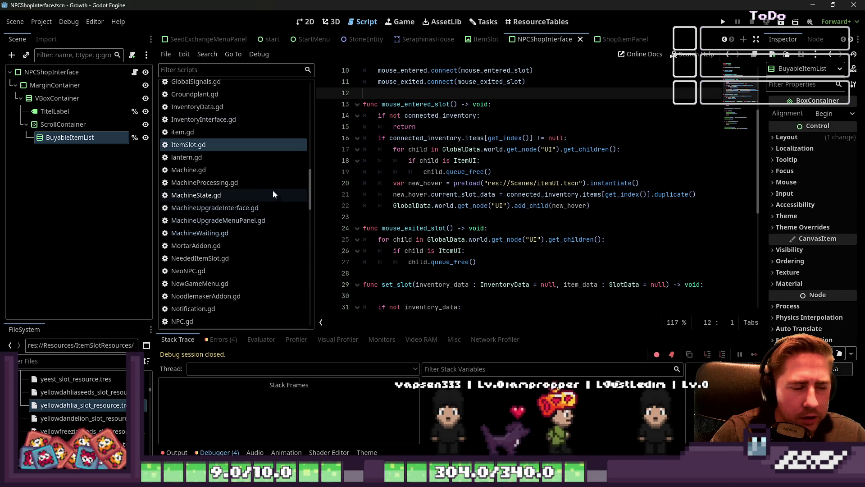
# Step: Select connect_signals and both mouse hover functions in ItemSlot.gd for copying
pyautogui.scroll(2, 402, 162)
pyautogui.scroll(1, 402, 163)
pyautogui.scroll(-3, 277, 217)
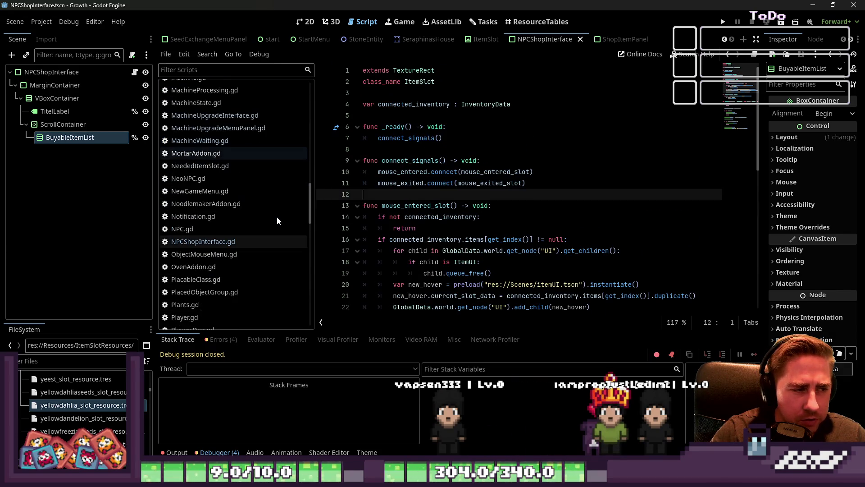
pyautogui.scroll(-3, 425, 219)
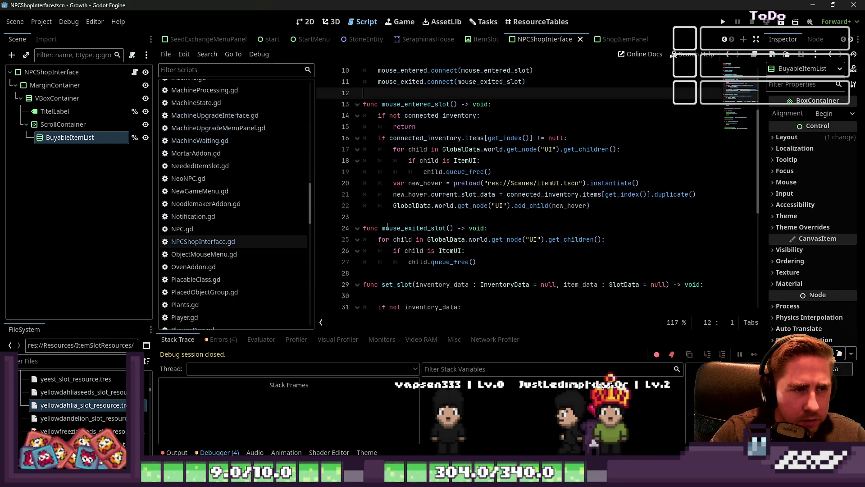
pyautogui.scroll(1, 537, 230)
pyautogui.moveTo(590, 240)
pyautogui.mouseDown()
pyautogui.moveTo(451, 188)
pyautogui.moveTo(379, 149)
pyautogui.mouseUp()
pyautogui.moveTo(477, 295)
pyautogui.mouseDown()
pyautogui.moveTo(363, 171)
pyautogui.moveTo(356, 92)
pyautogui.mouseUp()
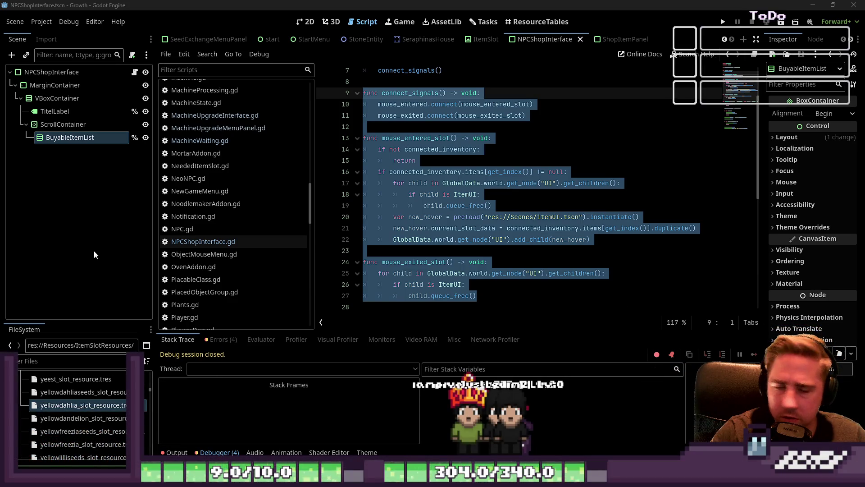
# Step: Look through the NPCShopInterface and ObjectMouseMenu.gd scripts, then switch to ShopItemPanel.gd
pyautogui.click(51, 73)
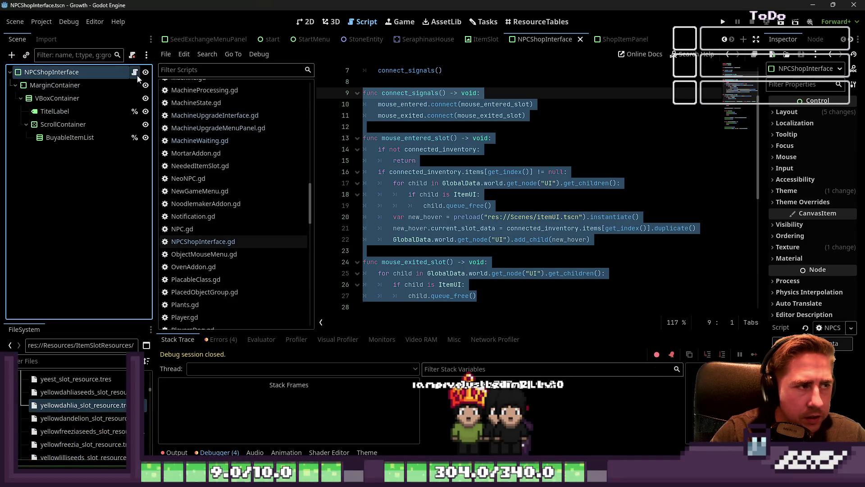
pyautogui.click(135, 72)
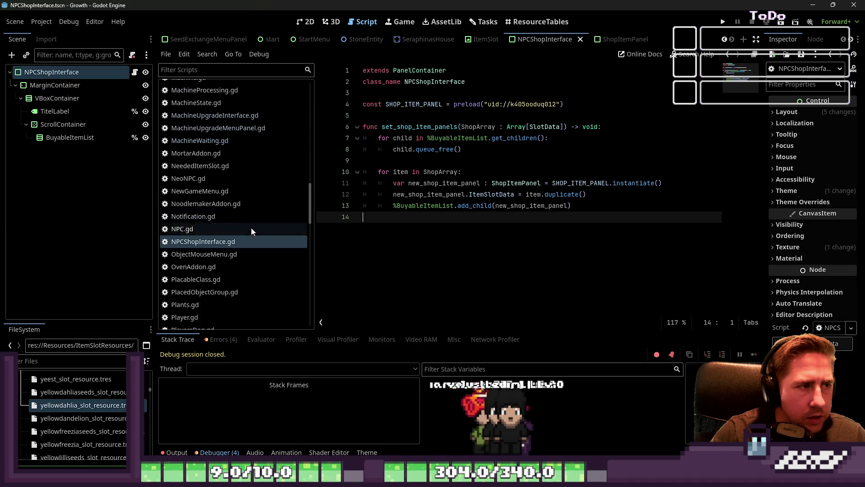
pyautogui.scroll(-2, 250, 226)
pyautogui.click(216, 223)
pyautogui.scroll(-4, 401, 228)
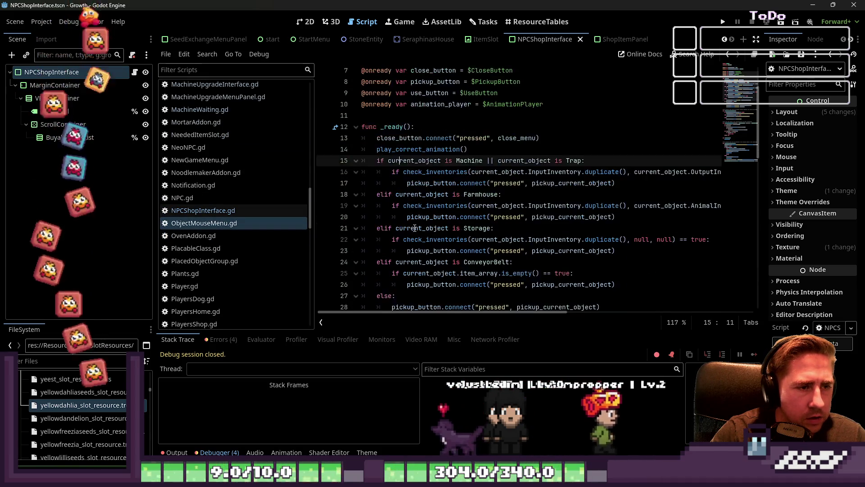
pyautogui.scroll(3, 231, 190)
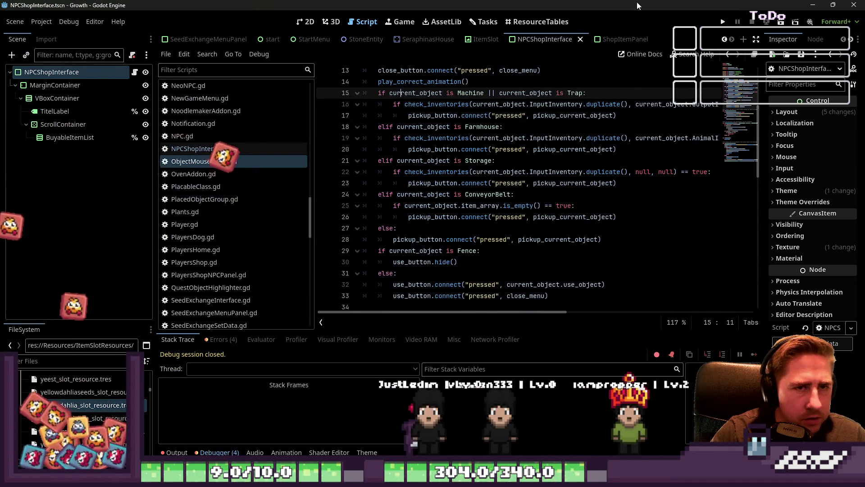
pyautogui.click(615, 40)
# Step: Paste the copied hover functions into ShopItemPanel.gd and delete the duplicate connect_signals
pyautogui.scroll(-3, 390, 180)
pyautogui.click(371, 269)
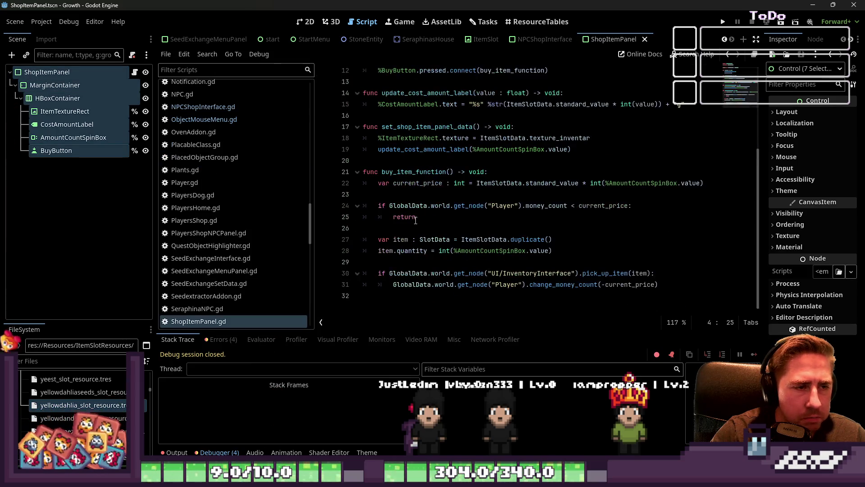
pyautogui.write('func connect_signals() -> void: \tmouse_entered.connect(mouse_entered_slot) \tmouse_exited.connect(mouse_exited_slot)  func mouse_entered_slot() -> void: \tif not connected_inventory: \t\treturn \tif connected_inventory.items[get_index()] != null: \t\tfor child in GlobalData.world.get_node("UI").get_children(): \t\t\tif child is ItemUI: \t\t\t\tchild.queue_free() \t\tvar new_hover = preload("res://Scenes/itemUI.tscn").instantiate() \t\tnew_hover.current_slot_data = connected_inventory.items[get_index()].duplicate() \t\tGlobalData.world.get_node("UI").add_child(new_hover)  func mouse_exited_slot() -> void: \tfor child in GlobalData.world.get_node("UI").get_children(): \t\tif child is ItemUI: \t\t\tchild.queue_free()')
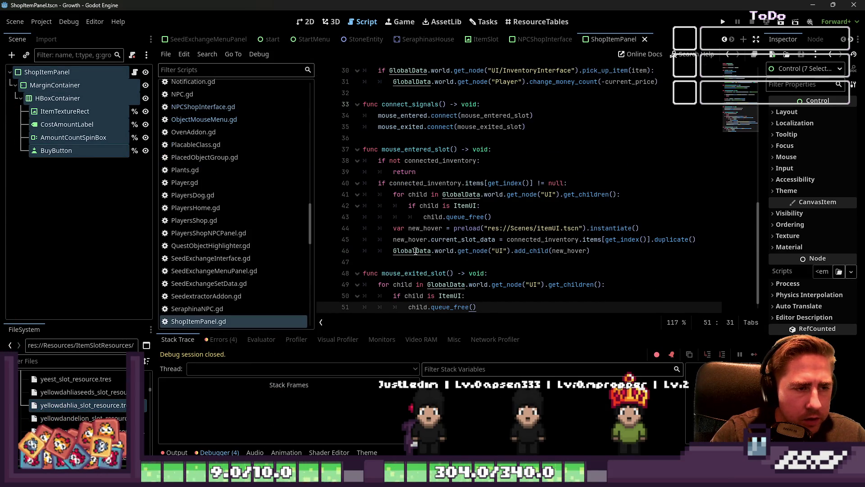
pyautogui.scroll(2, 509, 198)
pyautogui.moveTo(533, 189); pyautogui.dragTo(340, 171)
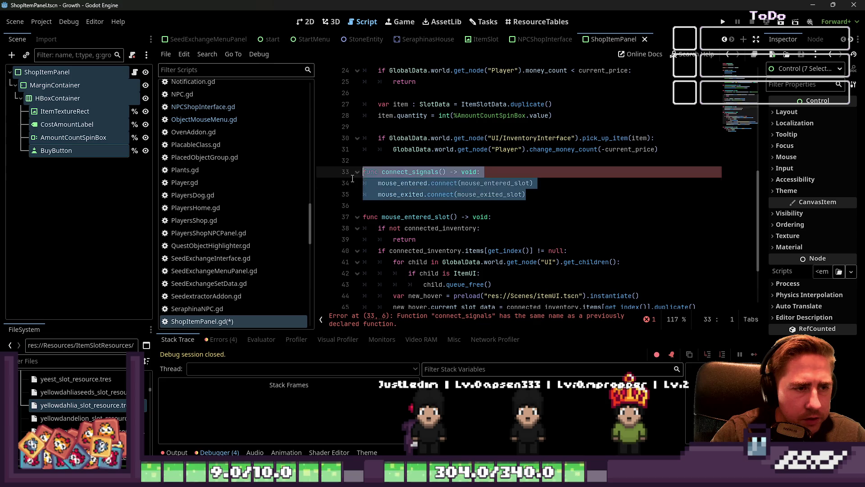
pyautogui.press('BackSpace')
pyautogui.press('BackSpace')
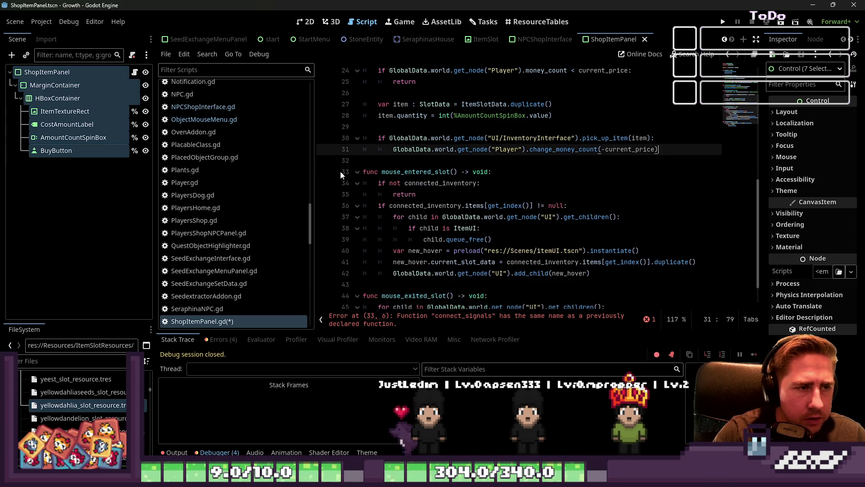
# Step: Add the mouse_entered and mouse_exited connections below the BuyButton connection in connect_signals
pyautogui.scroll(7, 407, 179)
pyautogui.click(405, 173)
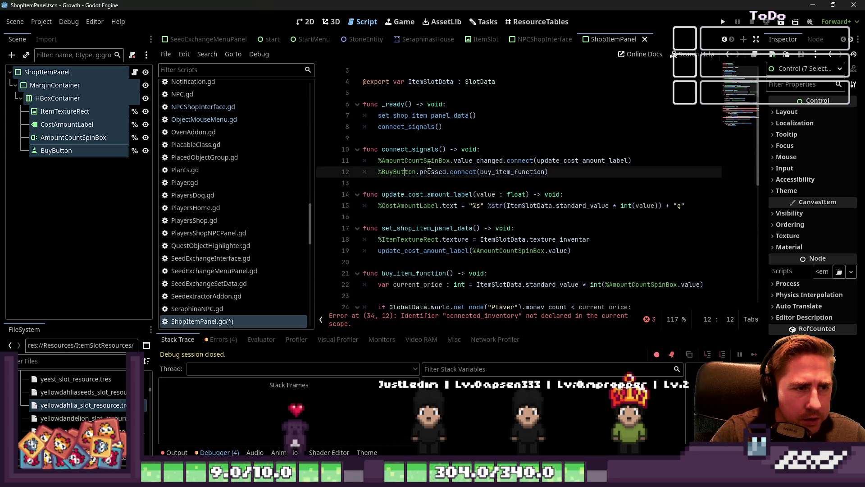
pyautogui.press('End')
pyautogui.press('Return')
pyautogui.write('mouse_entered.connect(mouse_entered_slot) \tmouse_exited.connect(mouse_exited_slot)')
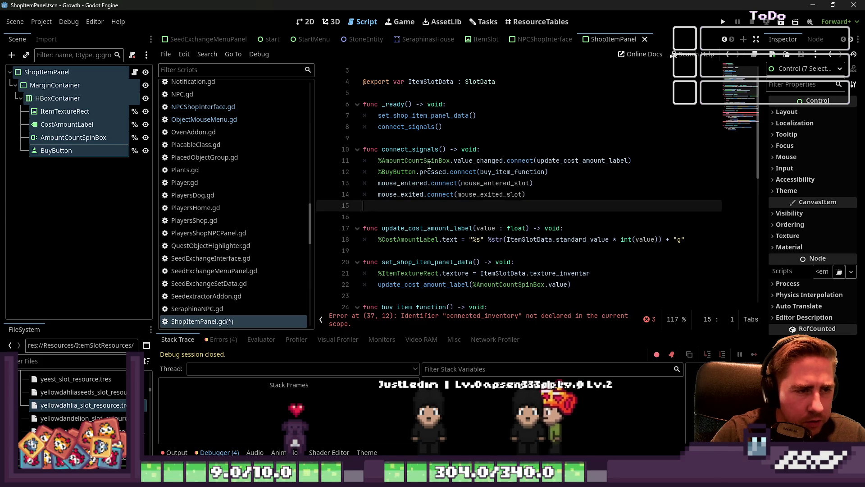
pyautogui.scroll(-8, 439, 162)
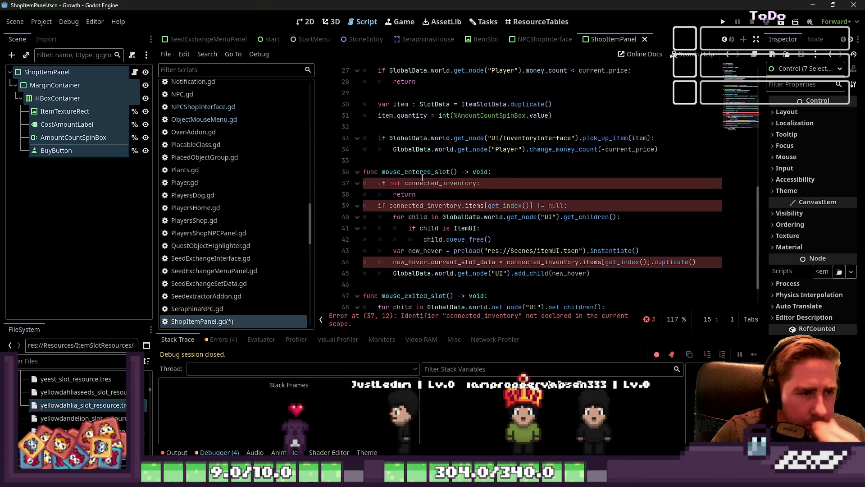
pyautogui.doubleClick(440, 183)
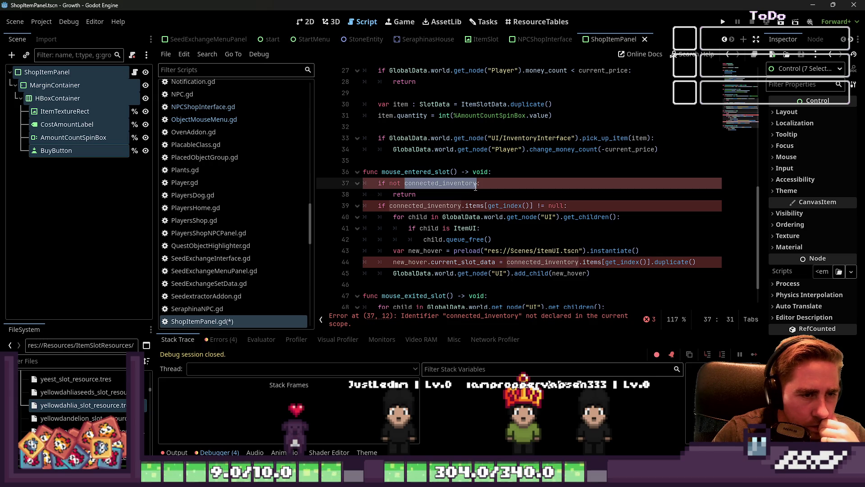
pyautogui.scroll(-1, 498, 204)
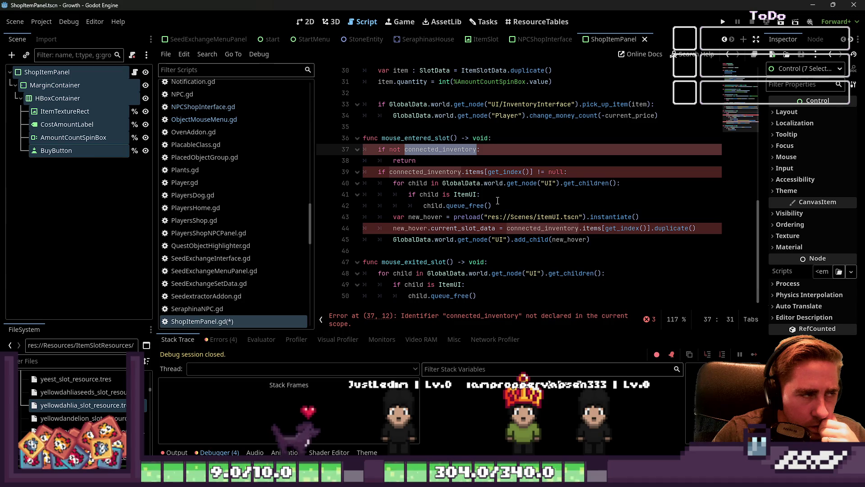
# Step: Rename the handlers to mouse_entered_shop_item_panel and mouse_exited_shop_item_panel
pyautogui.doubleClick(401, 140)
pyautogui.press('BackSpace')
pyautogui.press('Delete')
pyautogui.press('Delete')
pyautogui.press('Delete')
pyautogui.write('item_p')
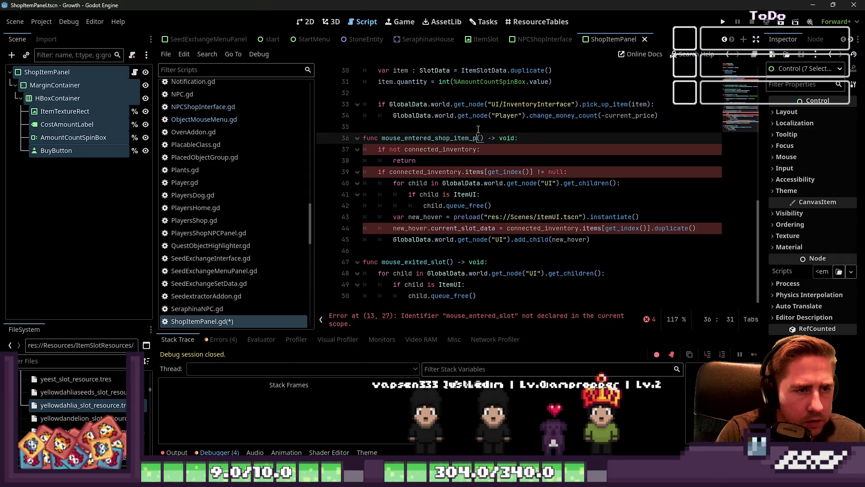
pyautogui.press('Down')
pyautogui.press('Down')
pyautogui.press('Down')
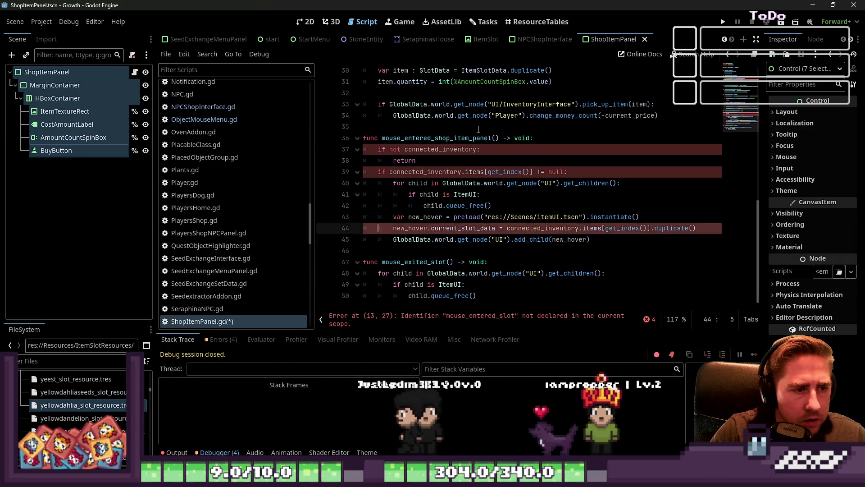
pyautogui.press('Home')
pyautogui.hotkey('ctrl', 'shift', 'Right')
pyautogui.write('mouse_entered_shop_item_panel')
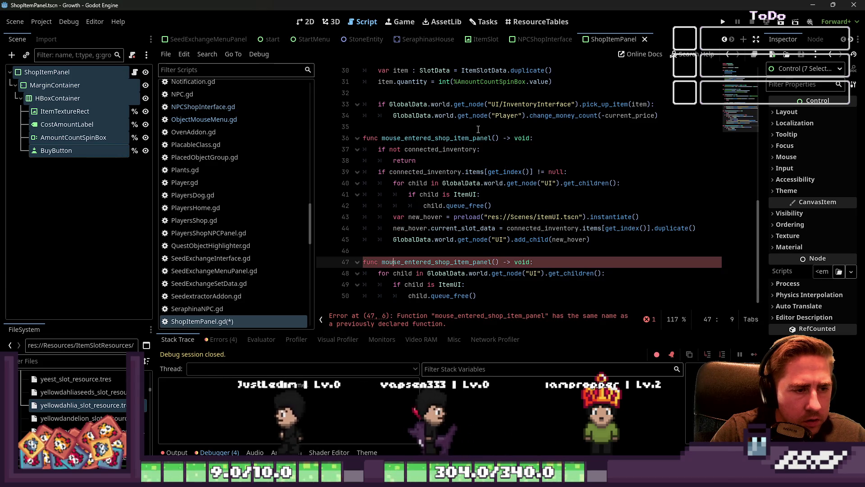
pyautogui.press('Delete')
pyautogui.press('Delete')
pyautogui.press('Delete')
pyautogui.write('exit')
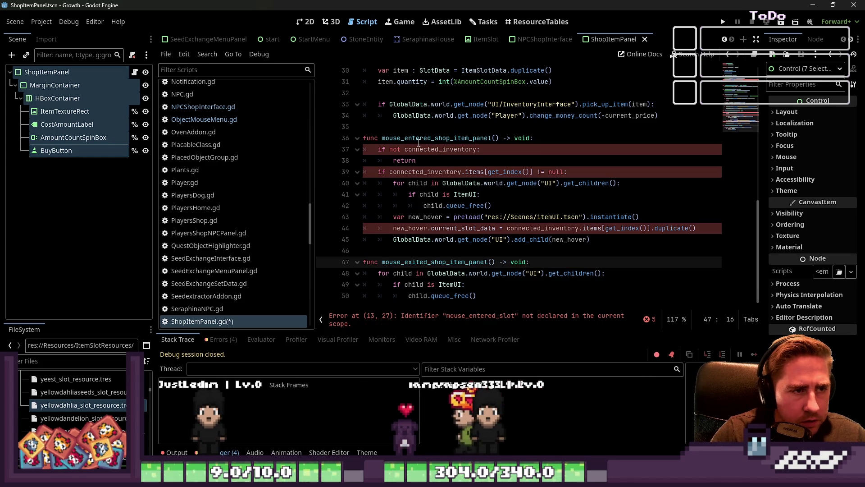
# Step: Point the enter and exit signal connections at the renamed shop item panel handlers
pyautogui.doubleClick(419, 139)
pyautogui.scroll(10, 451, 189)
pyautogui.click(476, 206)
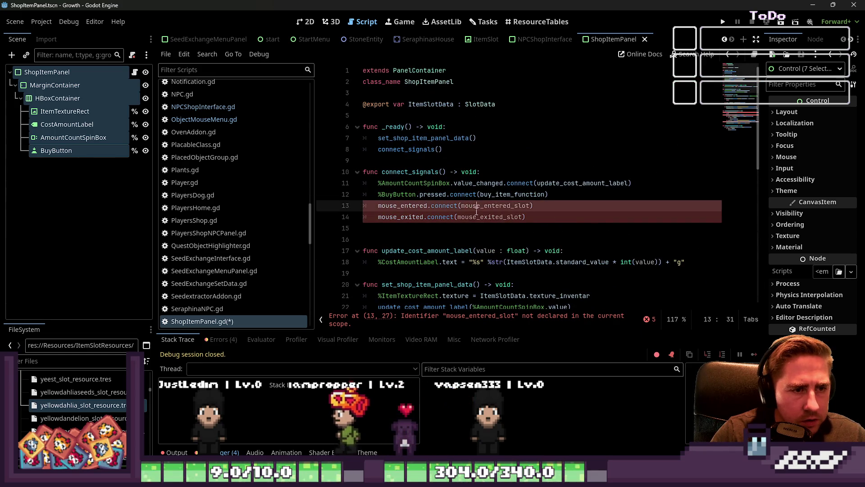
pyautogui.scroll(-7, 450, 216)
pyautogui.click(412, 228)
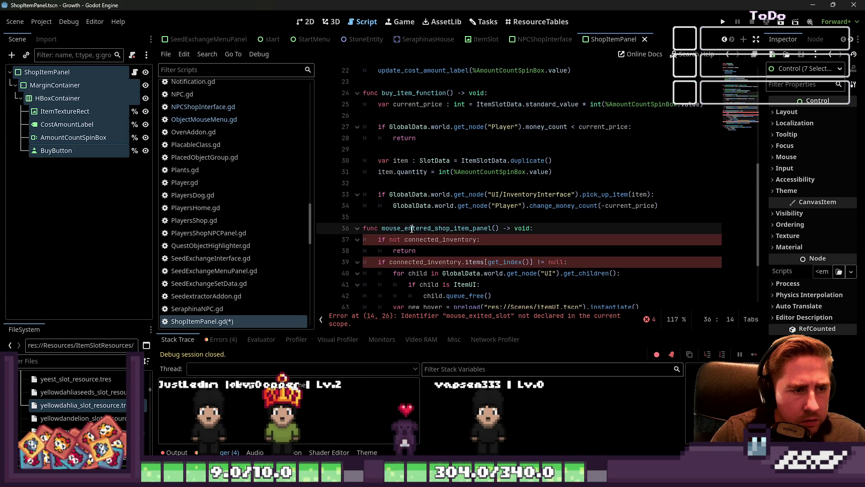
pyautogui.scroll(-3, 412, 229)
pyautogui.doubleClick(427, 261)
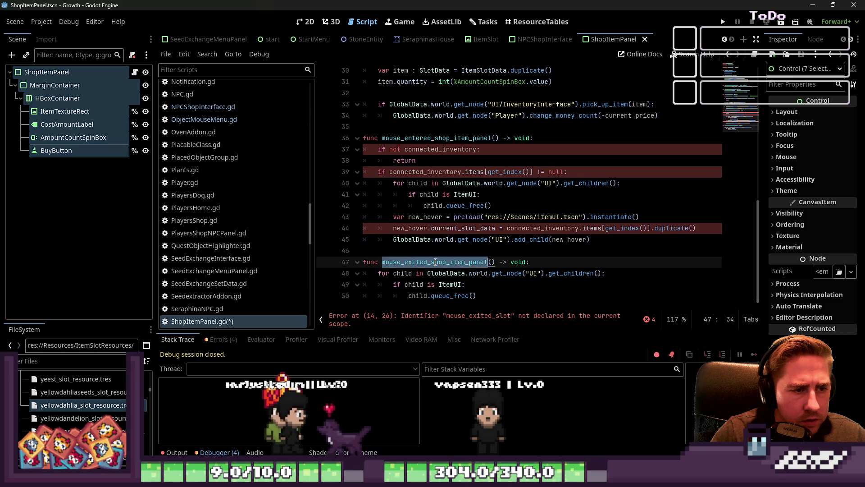
pyautogui.scroll(10, 426, 262)
pyautogui.doubleClick(481, 217)
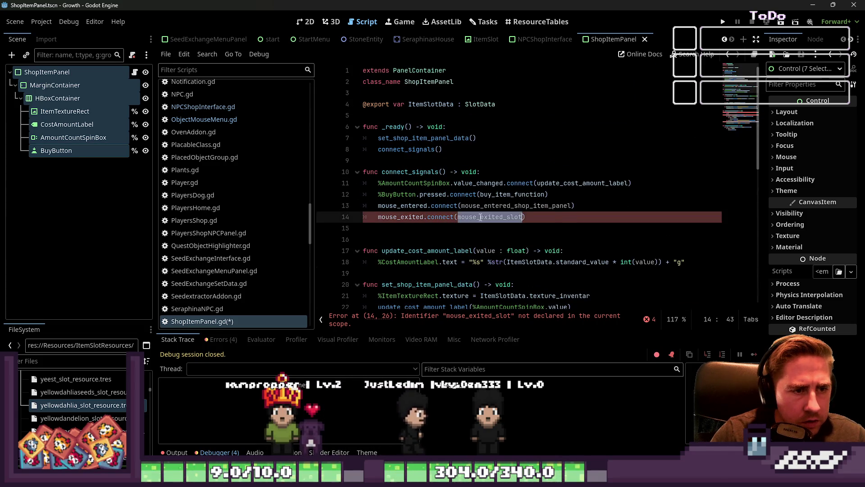
pyautogui.scroll(-8, 480, 217)
pyautogui.click(412, 206)
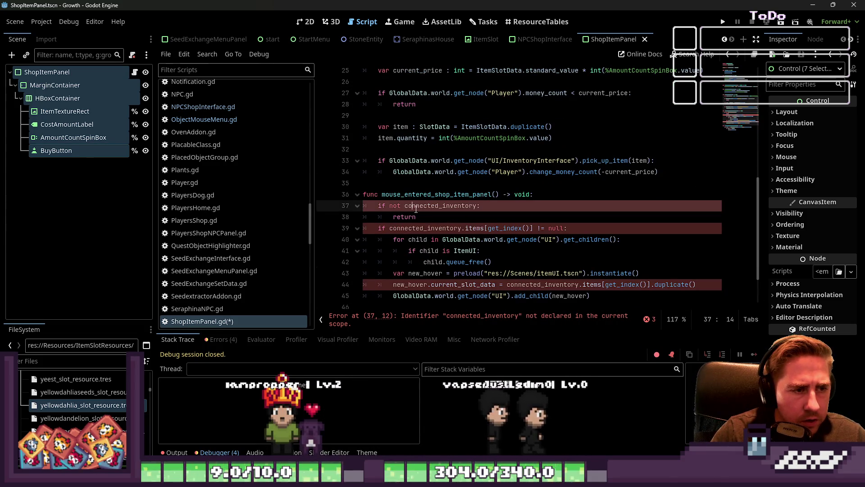
# Step: Delete the connected_inventory check lines from the hover function and dedent its body one level
pyautogui.moveTo(569, 228); pyautogui.dragTo(335, 215)
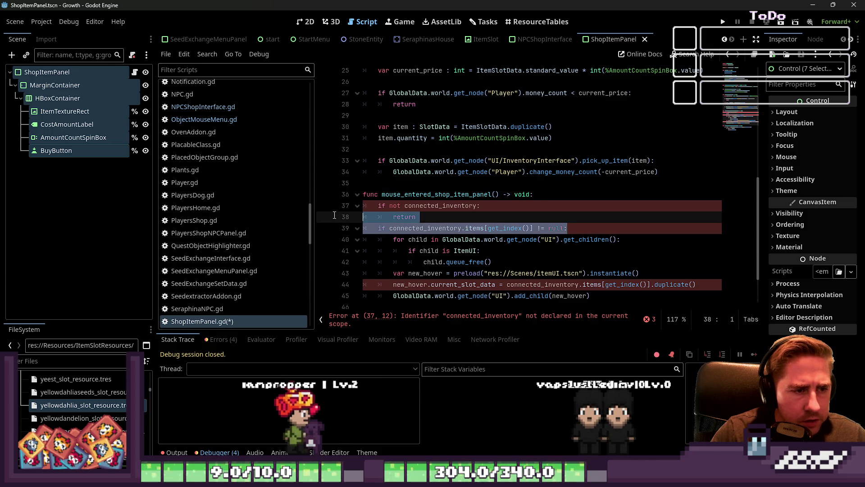
pyautogui.hotkey('shift', 'Up')
pyautogui.press('BackSpace')
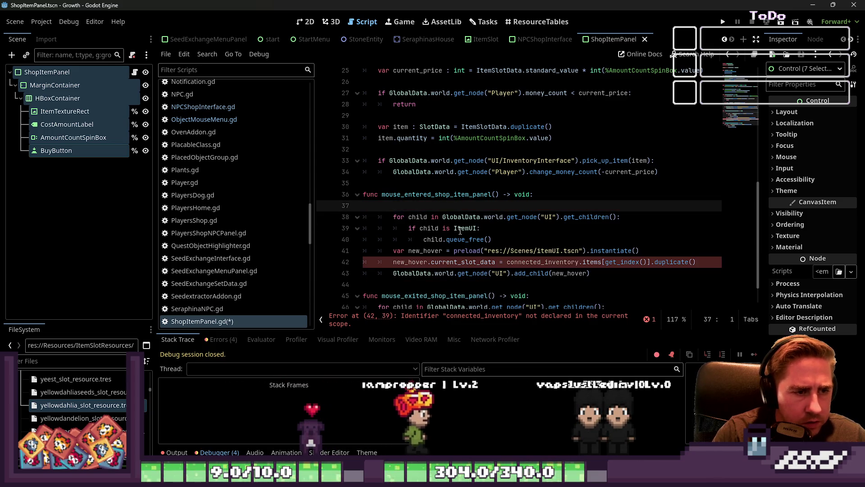
pyautogui.press('Delete')
pyautogui.hotkey('shift', 'Down')
pyautogui.hotkey('shift', 'Down')
pyautogui.hotkey('shift', 'Down')
pyautogui.hotkey('shift', 'Down')
pyautogui.hotkey('shift', 'Tab')
pyautogui.press('Up')
pyautogui.press('Up')
pyautogui.press('Up')
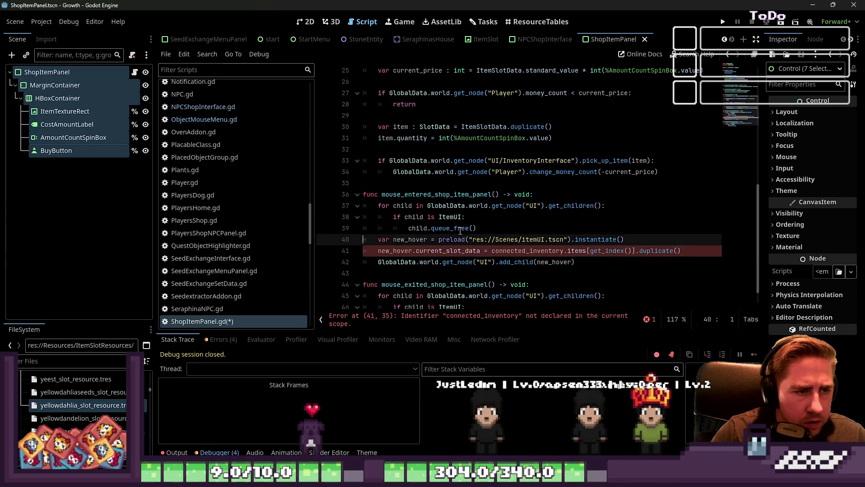
pyautogui.press('Up')
pyautogui.press('Up')
pyautogui.press('Down')
# Step: Replace connected_inventory.items[get_index()] with ItemSlotData on the current_slot_data line and save the script
pyautogui.press('Down')
pyautogui.hotkey('ctrl', 'Right')
pyautogui.hotkey('ctrl', 'Right')
pyautogui.hotkey('ctrl', 'Right')
pyautogui.press('Down')
pyautogui.hotkey('ctrl', 'Left')
pyautogui.hotkey('ctrl', 'Left')
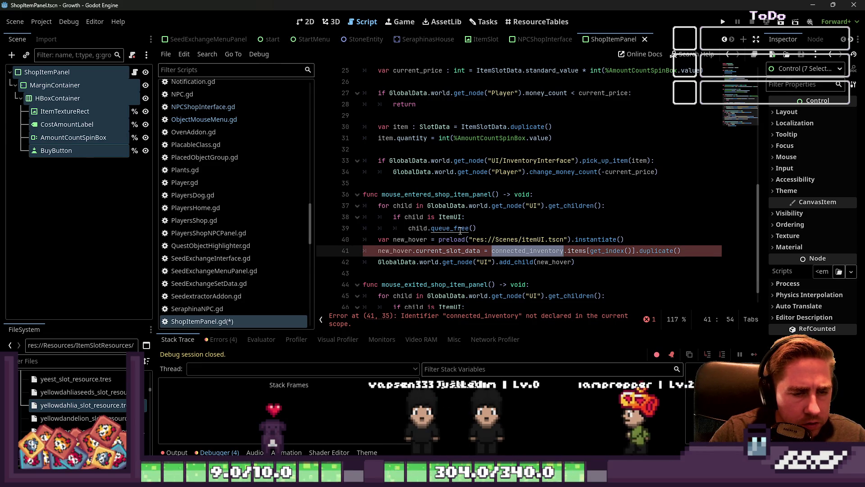
pyautogui.hotkey('ctrl', 'shift', 'Right')
pyautogui.hotkey('ctrl', 'shift', 'Right')
pyautogui.hotkey('ctrl', 'shift', 'Right')
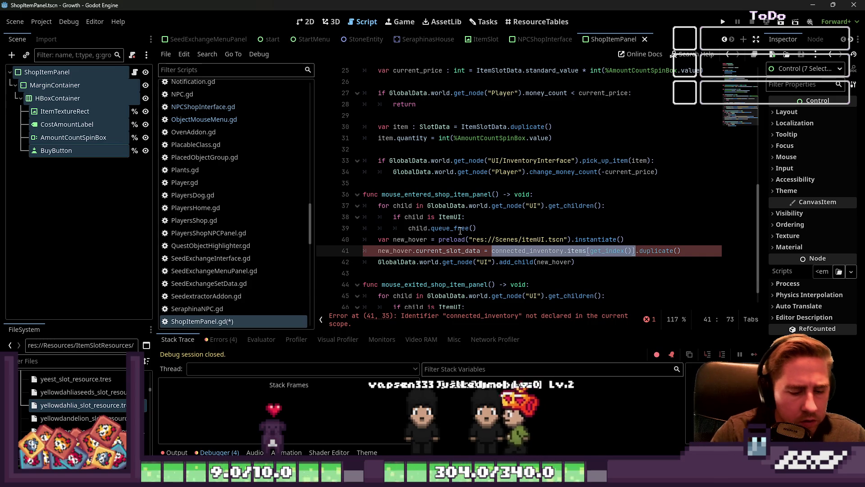
pyautogui.write('ItemSlo')
pyautogui.press('Return')
pyautogui.press('End')
pyautogui.hotkey('ctrl', 'shift', 'Left')
pyautogui.hotkey('ctrl', 'shift', 'Left')
pyautogui.hotkey('ctrl', 'shift', 'Left')
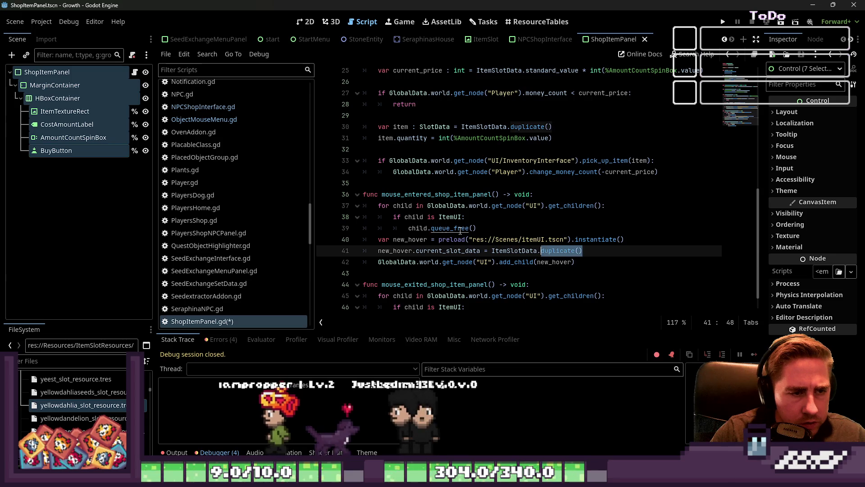
pyautogui.hotkey('ctrl', 'End')
pyautogui.press('Up')
pyautogui.press('Up')
pyautogui.press('Up')
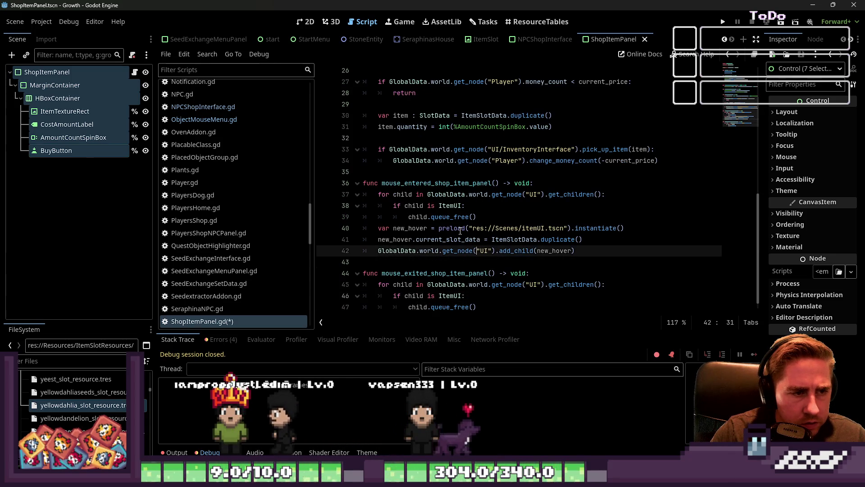
pyautogui.hotkey('ctrl', 's')
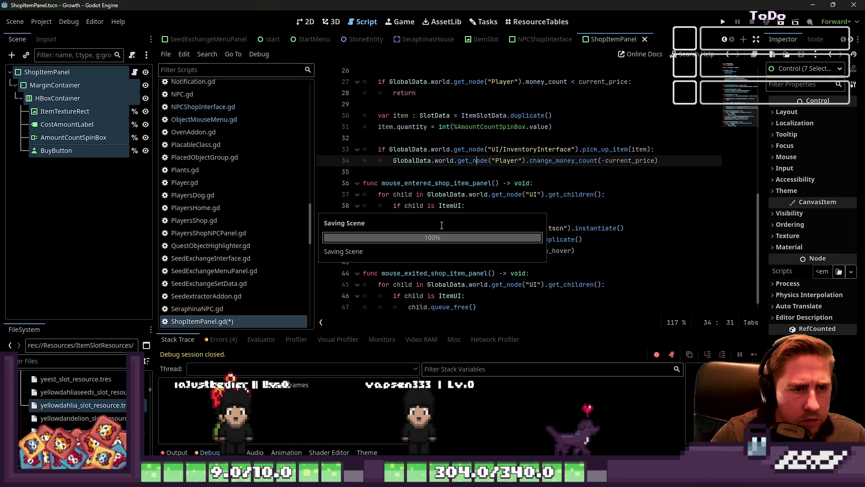
# Step: Select the root ShopItemPanel node and display its signals list, widened to show mouse_entered and mouse_exited
pyautogui.scroll(2, 455, 243)
pyautogui.press('Down')
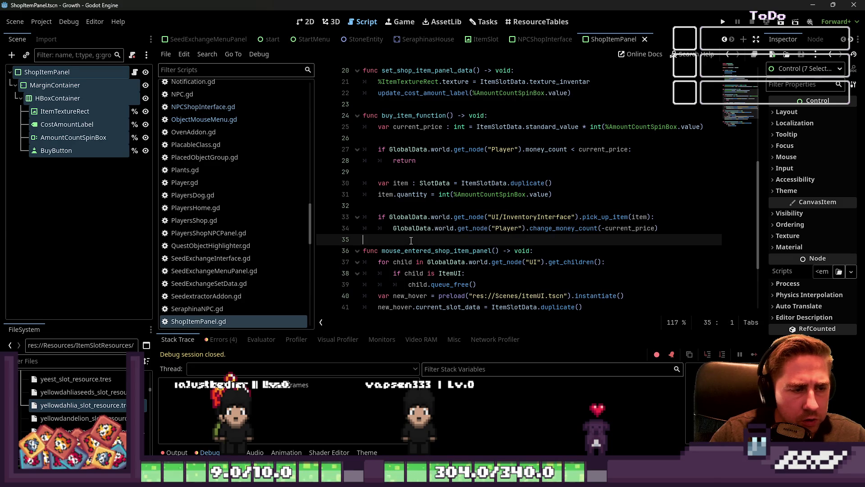
pyautogui.scroll(2, 422, 239)
pyautogui.scroll(-3, 291, 175)
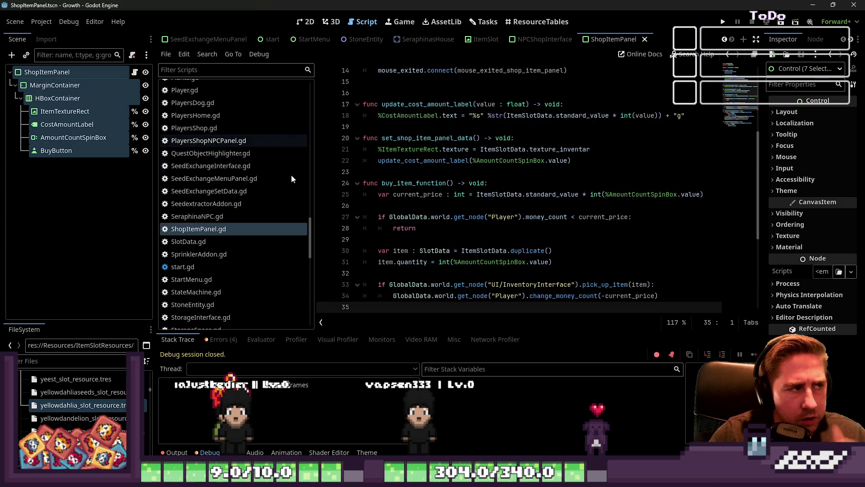
pyautogui.click(72, 73)
pyautogui.click(59, 113)
pyautogui.click(63, 71)
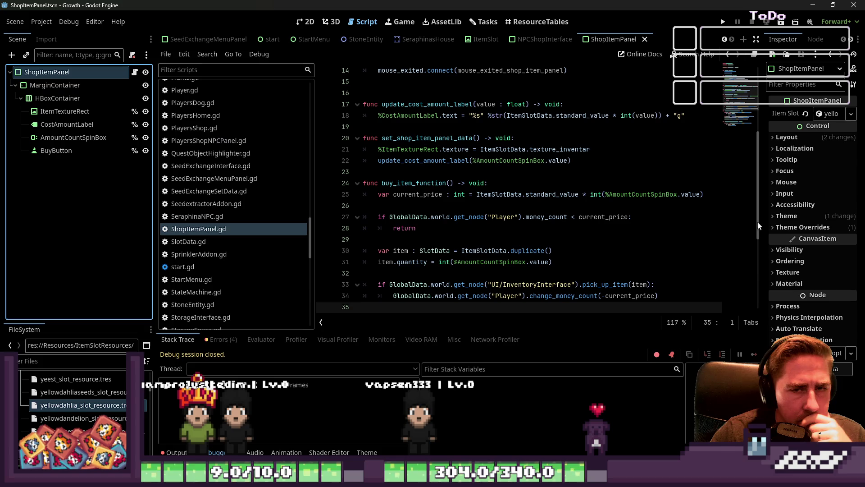
pyautogui.click(814, 39)
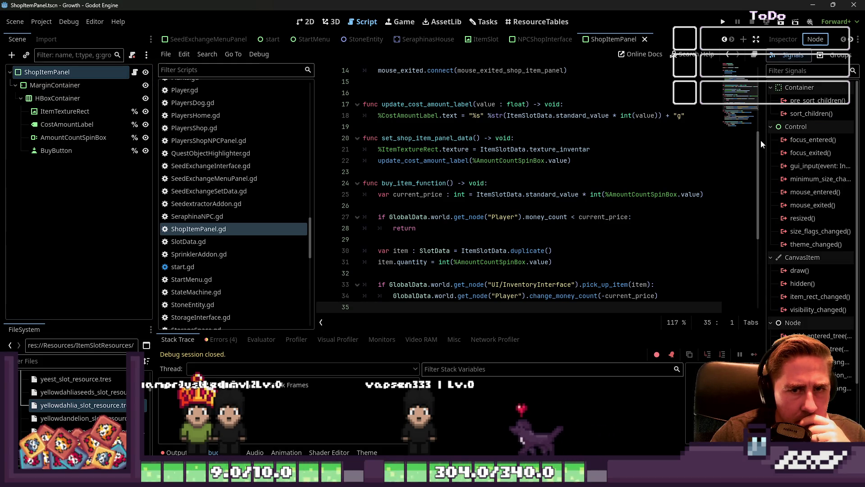
pyautogui.moveTo(764, 140)
pyautogui.mouseDown()
pyautogui.moveTo(702, 140)
pyautogui.moveTo(748, 126)
pyautogui.mouseUp()
pyautogui.click(446, 160)
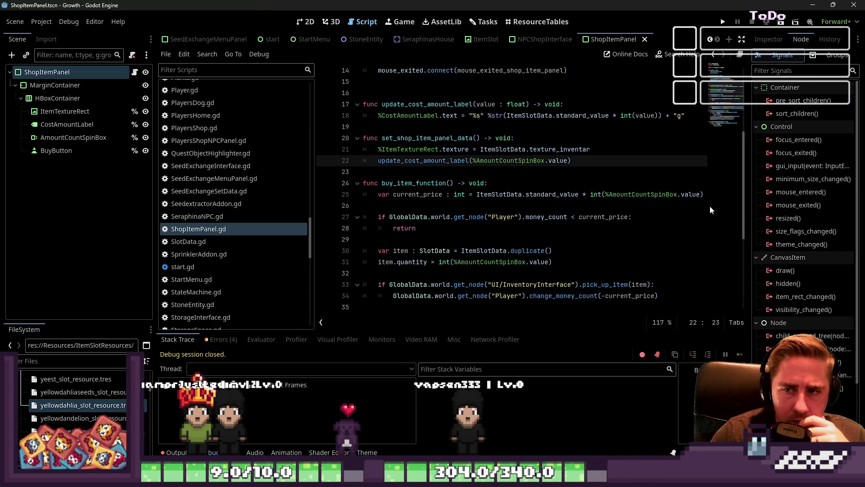
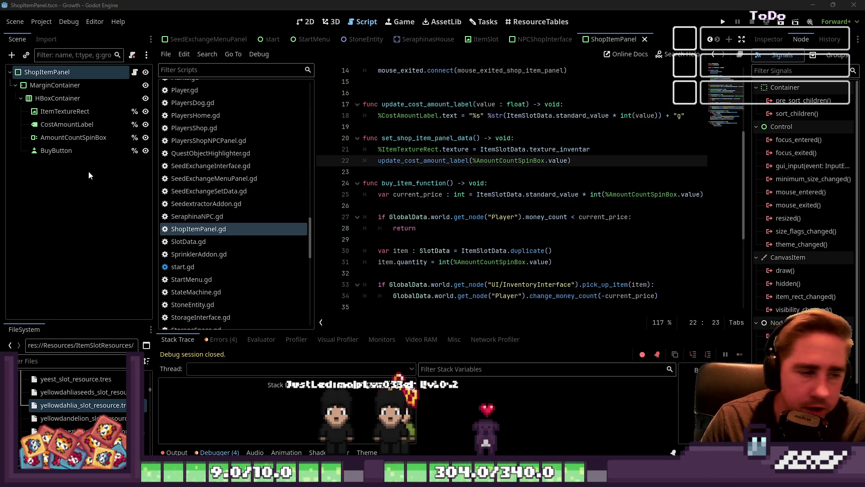
# Step: Review ShopItemPanel.gd's code, including the mouse_entered_shop_item_panel function
pyautogui.moveTo(446, 160); pyautogui.dragTo(363, 183)
pyautogui.click(412, 173)
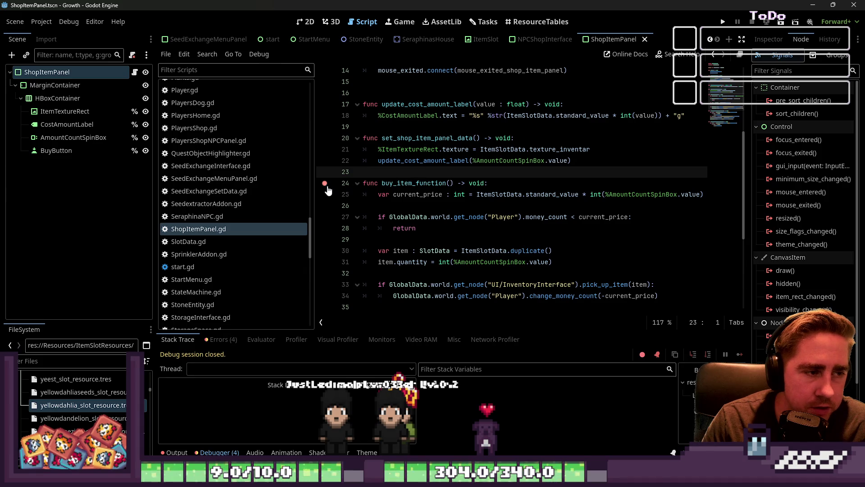
pyautogui.scroll(-3, 445, 201)
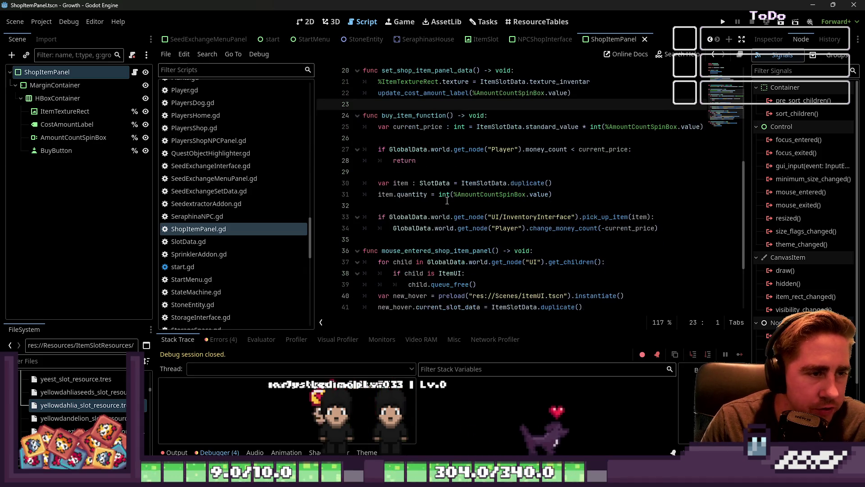
pyautogui.doubleClick(425, 220)
pyautogui.scroll(1, 437, 234)
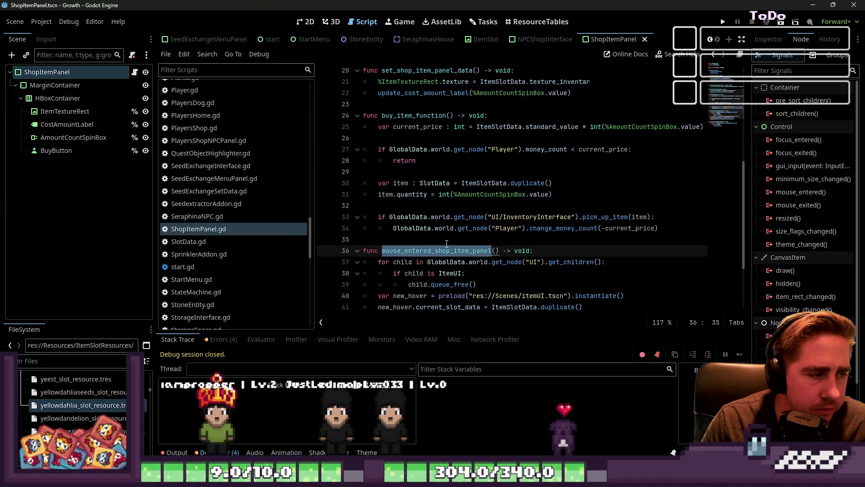
pyautogui.scroll(-2, 446, 244)
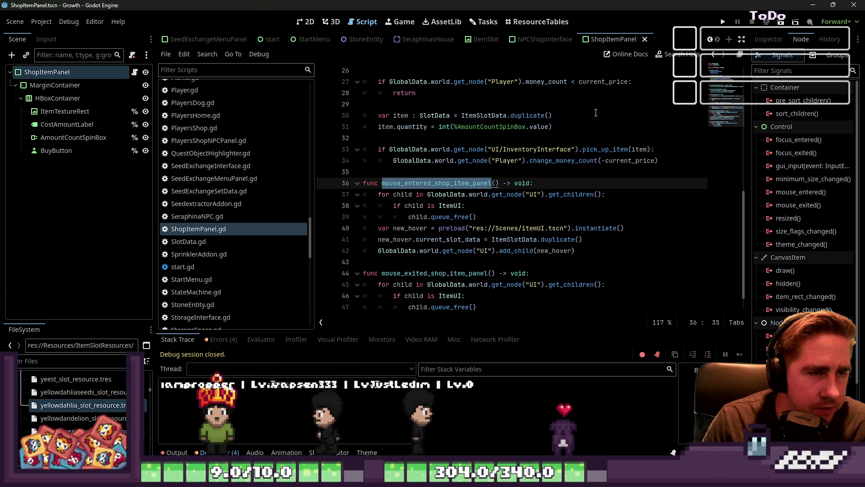
# Step: Review NPCShopInterface's set_shop_item_panels loop over ShopArray, then bring up SeraphinaNPC.gd
pyautogui.click(521, 42)
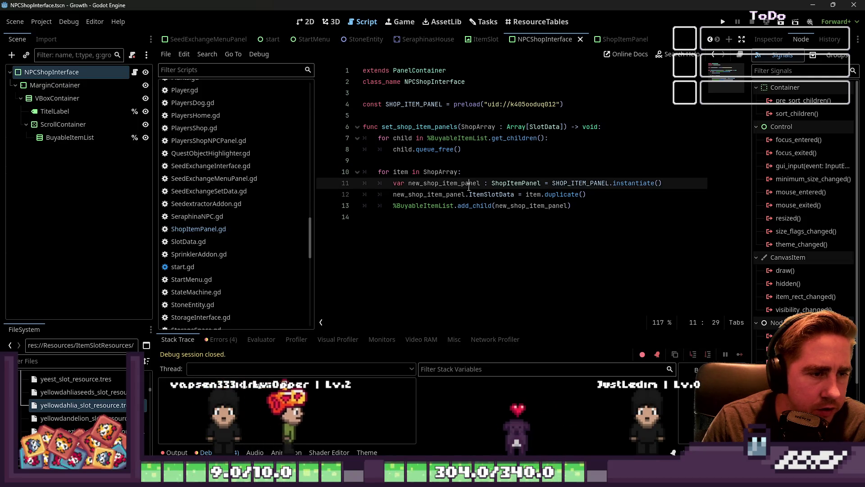
pyautogui.doubleClick(439, 171)
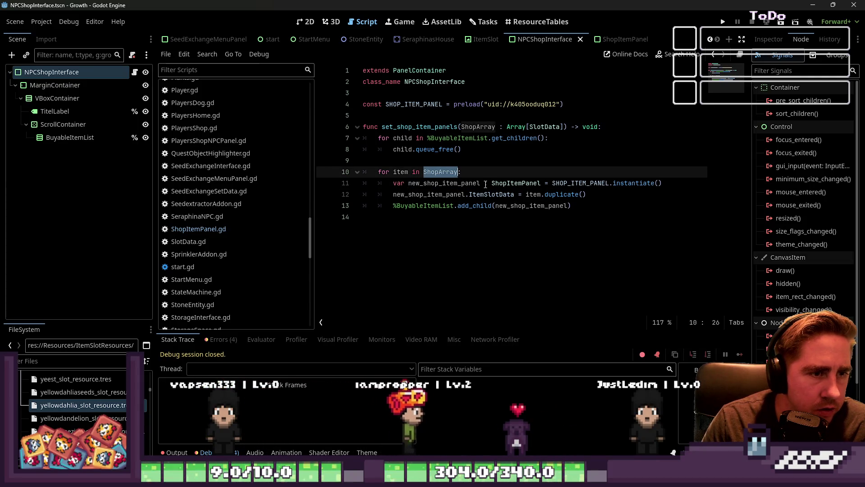
pyautogui.doubleClick(414, 127)
pyautogui.scroll(5, 269, 193)
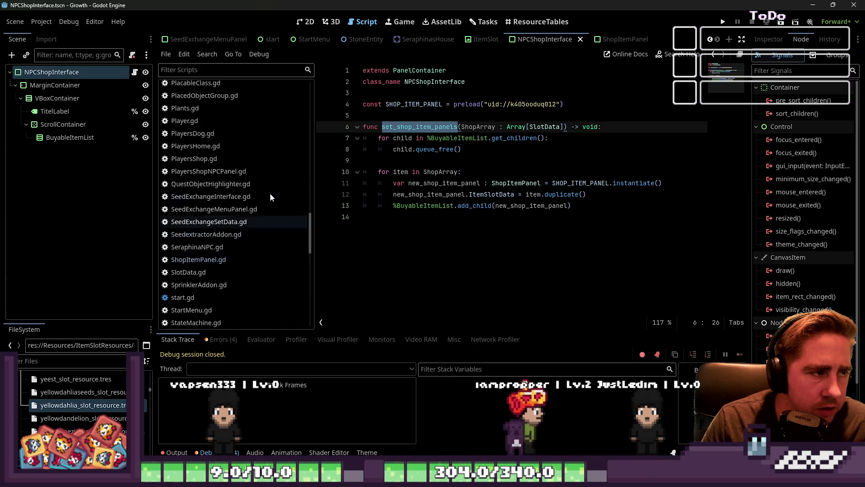
pyautogui.scroll(-4, 255, 167)
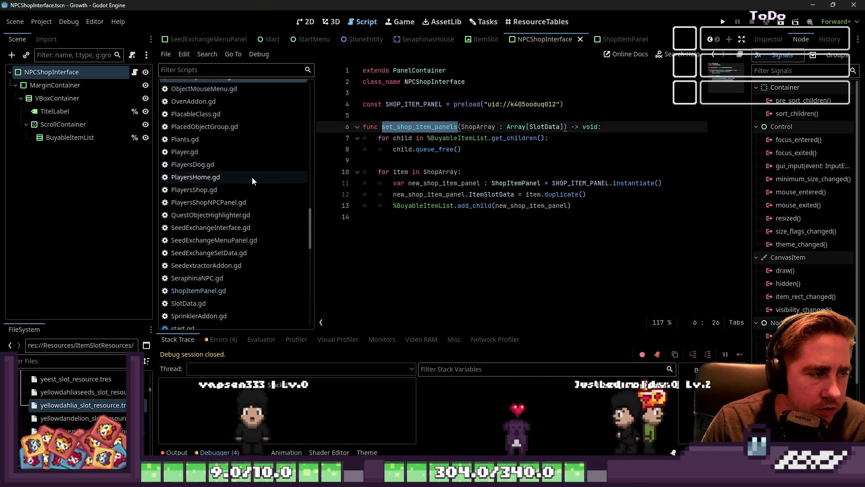
pyautogui.click(197, 247)
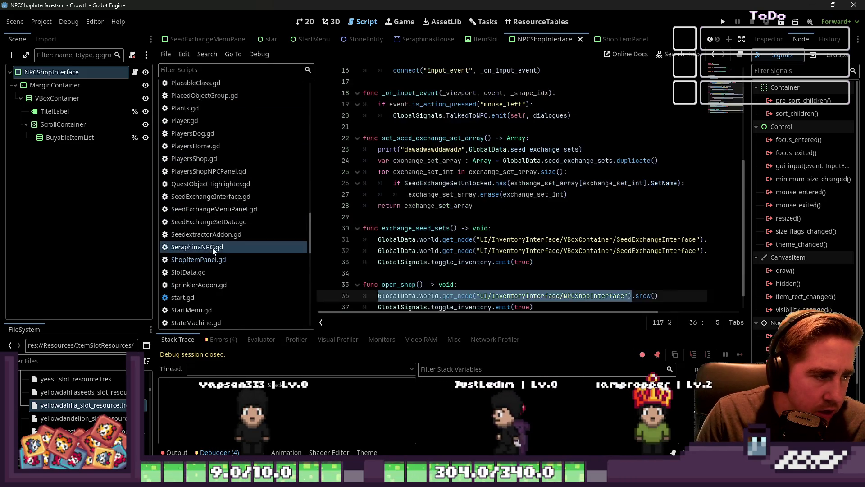
# Step: Insert a set_shop_item_panels() call after the show line in open_shop
pyautogui.click(402, 261)
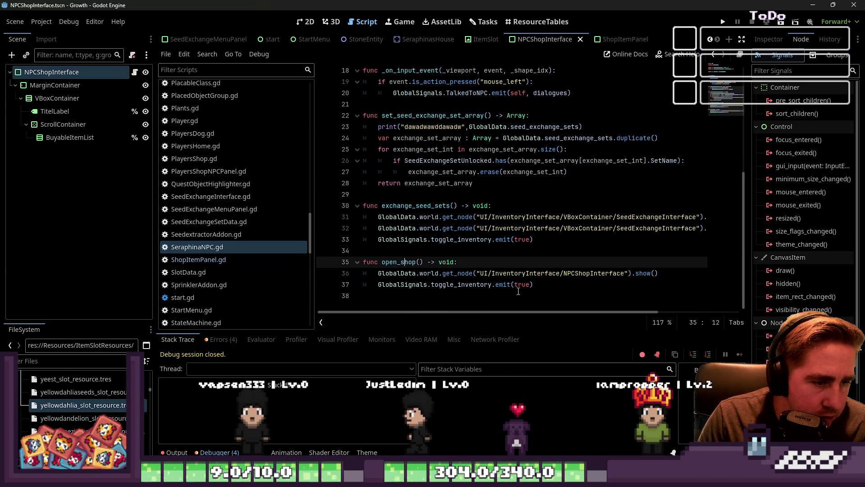
pyautogui.click(660, 270)
pyautogui.hotkey('ctrl', 'shift', 'Return')
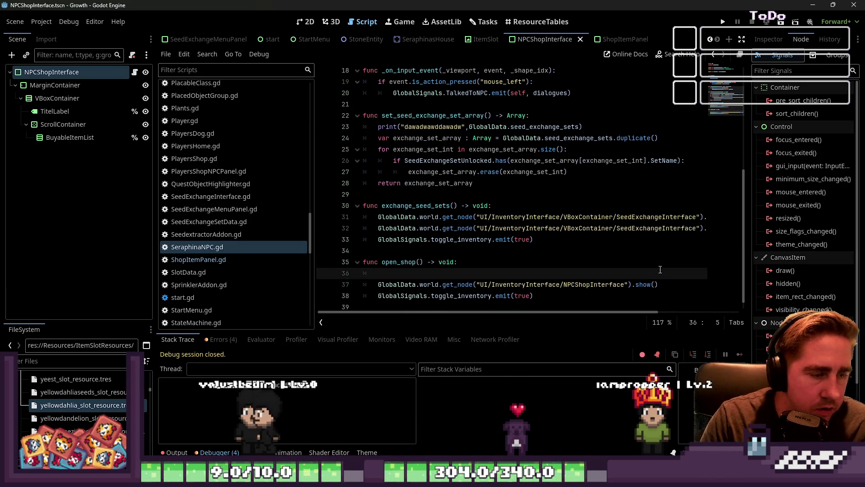
pyautogui.write('set_shop_item_panels')
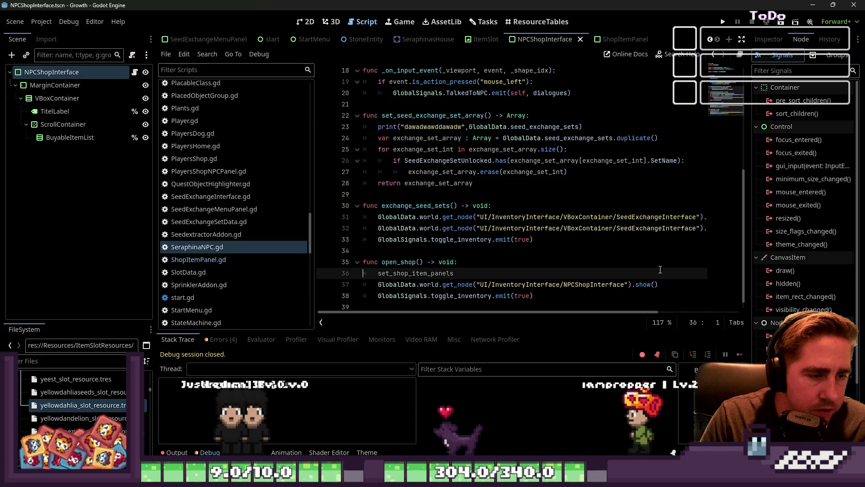
pyautogui.write('(')
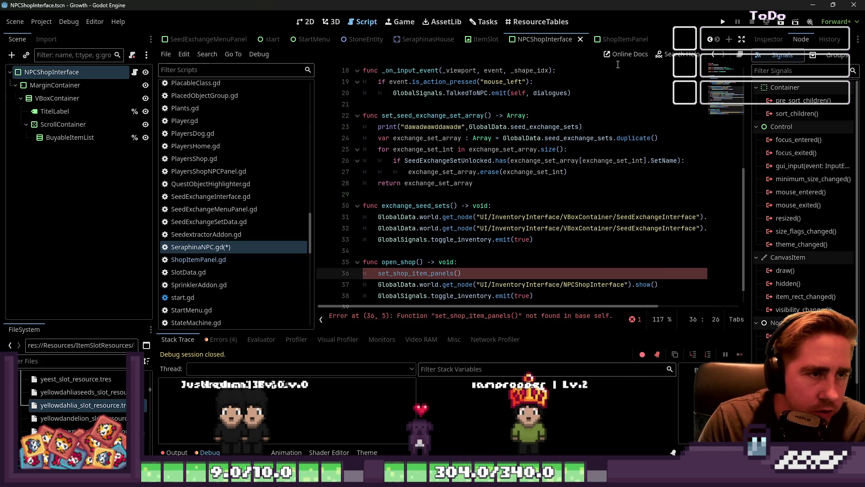
# Step: Check the SeedExchangeSetArray and exported ShopArray variables against the new call on line 36
pyautogui.scroll(6, 446, 109)
pyautogui.doubleClick(446, 106)
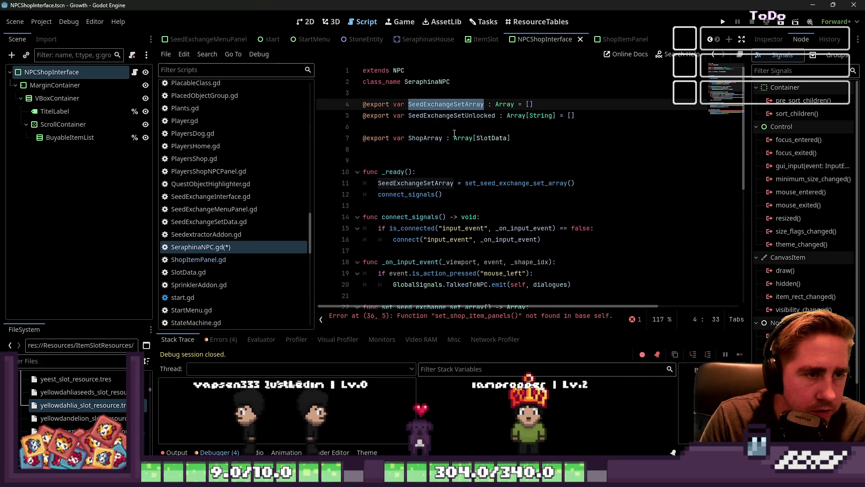
pyautogui.doubleClick(427, 138)
pyautogui.scroll(-6, 504, 225)
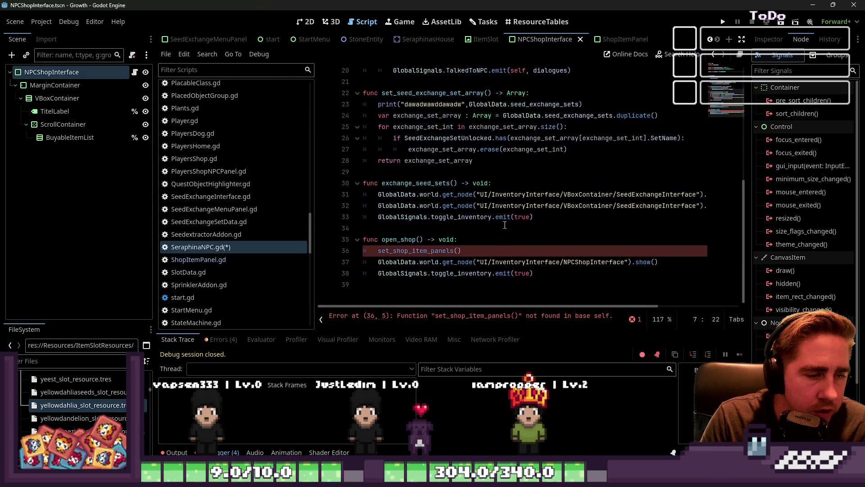
pyautogui.click(458, 248)
pyautogui.scroll(1, 373, 261)
pyautogui.moveTo(378, 273); pyautogui.dragTo(647, 273)
# Step: Route the call through the NPCShopInterface node path and save the script
pyautogui.click(537, 267)
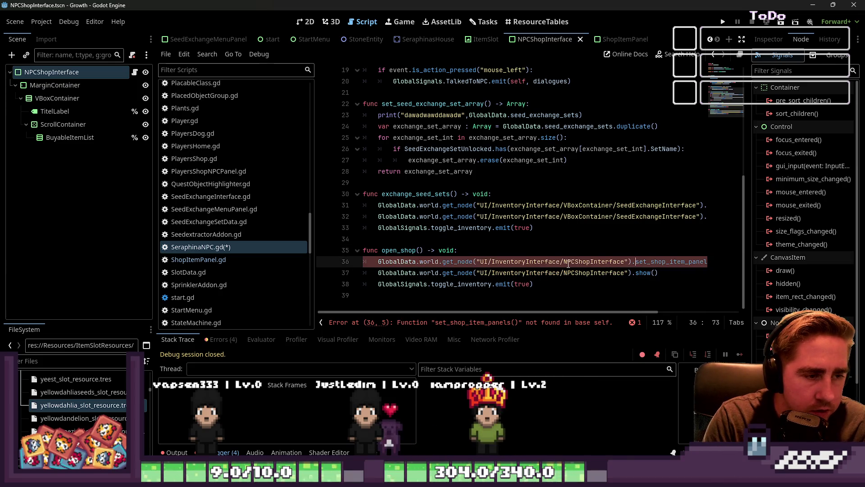
pyautogui.click(540, 228)
pyautogui.hotkey('ctrl', 's')
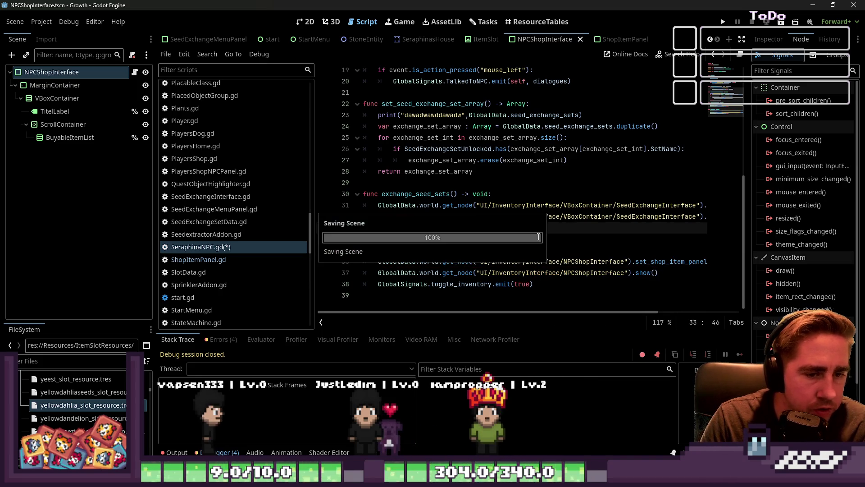
pyautogui.click(198, 260)
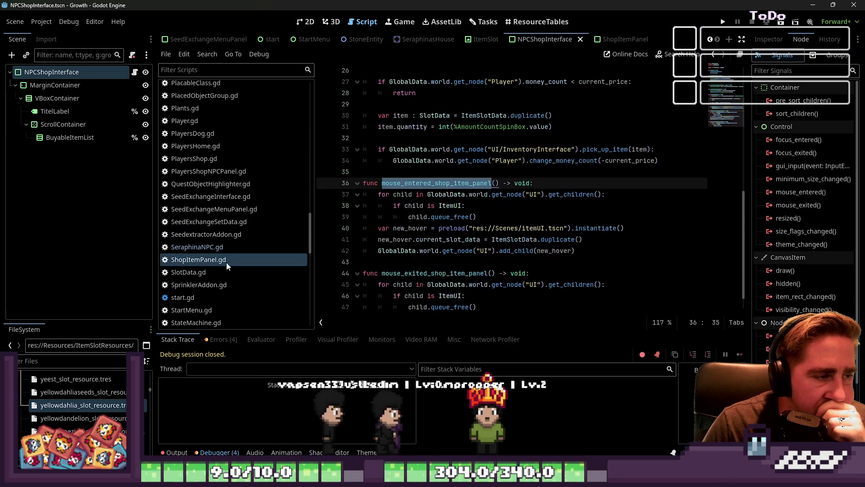
# Step: Browse ShopItemPanel.gd's buy_item_function and glance at SeraphinaNPC.gd
pyautogui.click(503, 219)
pyautogui.moveTo(503, 220); pyautogui.dragTo(363, 194)
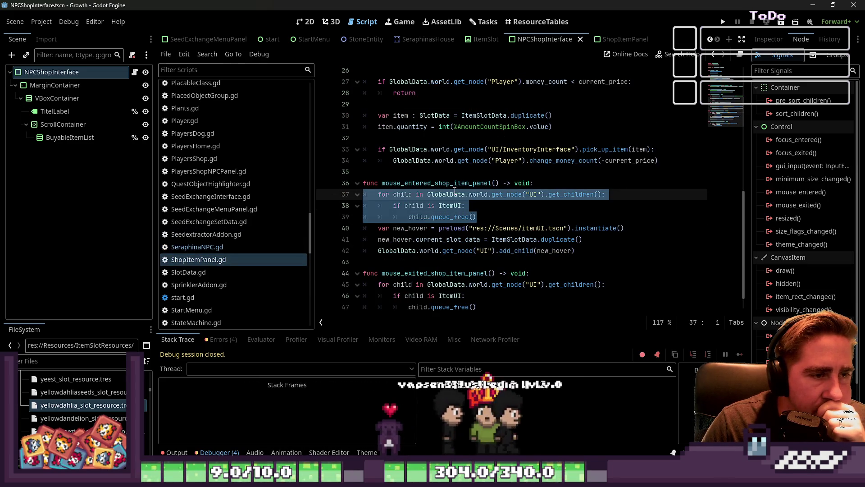
pyautogui.scroll(4, 438, 195)
pyautogui.click(396, 183)
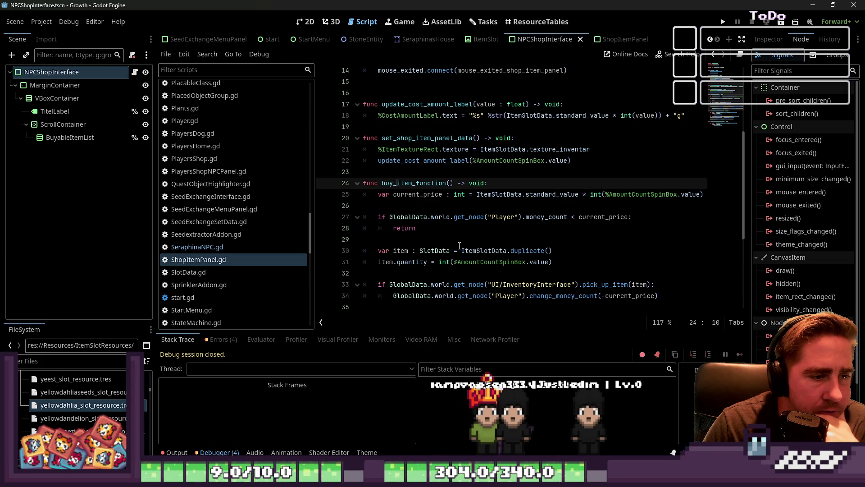
pyautogui.scroll(1, 455, 253)
pyautogui.click(218, 247)
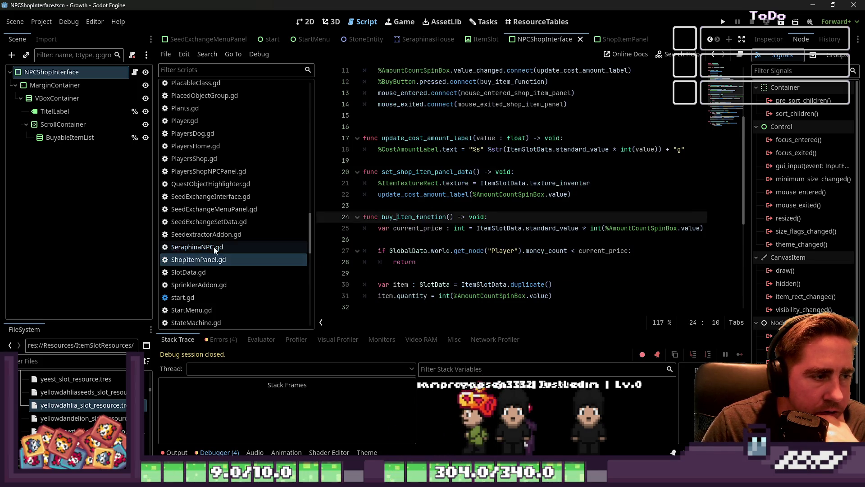
pyautogui.click(237, 264)
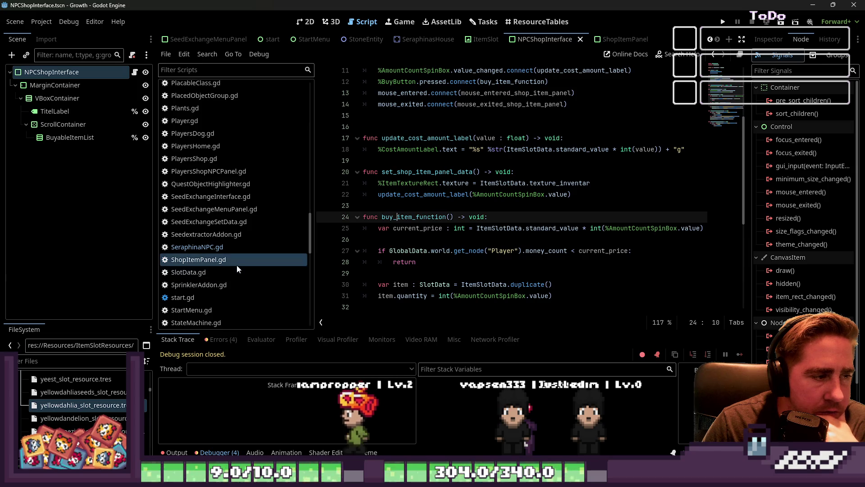
pyautogui.scroll(-3, 247, 272)
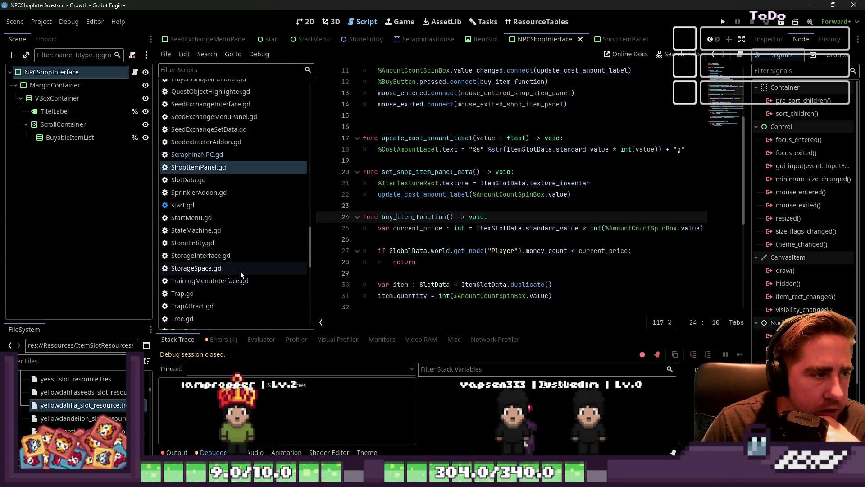
pyautogui.scroll(7, 250, 261)
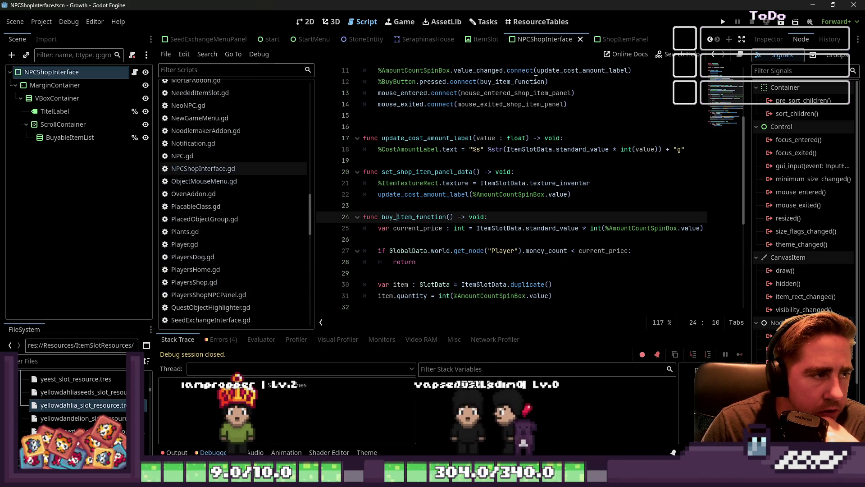
pyautogui.scroll(-4, 189, 223)
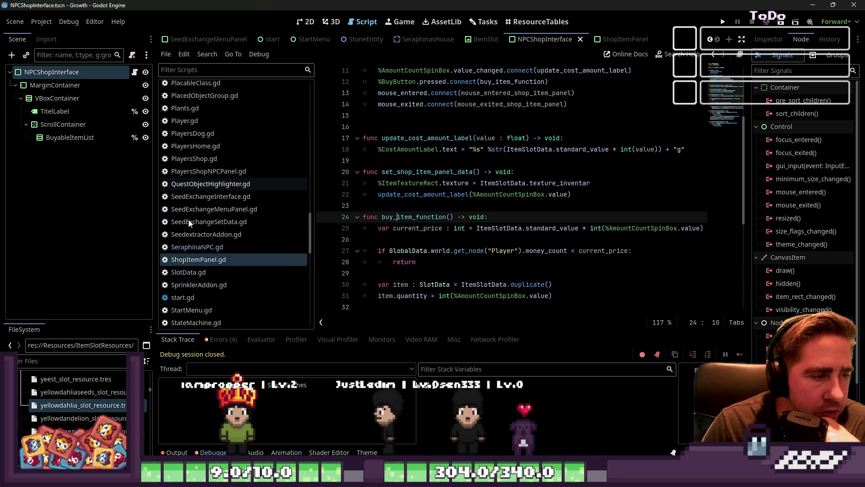
pyautogui.scroll(4, 189, 221)
# Step: Open NPCShopInterface.gd and select the ShopArray loop on lines 10–13
pyautogui.click(203, 168)
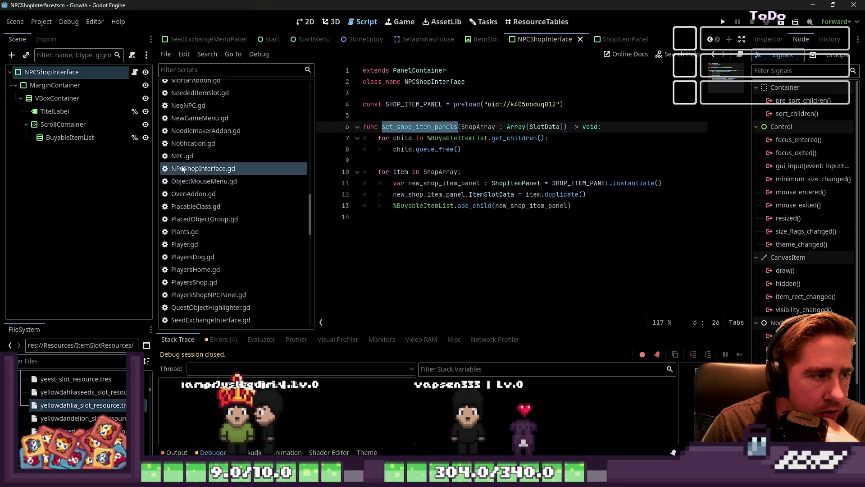
pyautogui.click(439, 172)
pyautogui.moveTo(459, 148); pyautogui.dragTo(378, 138)
pyautogui.click(593, 218)
pyautogui.moveTo(592, 218); pyautogui.dragTo(322, 173)
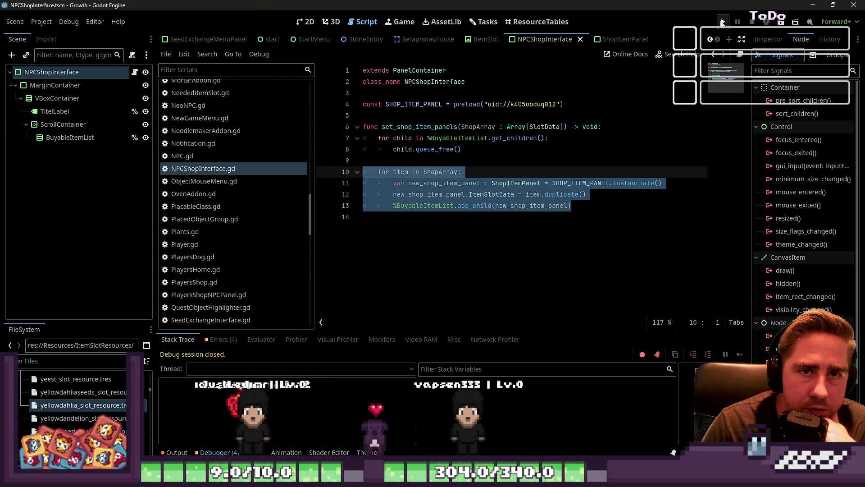
pyautogui.click(722, 22)
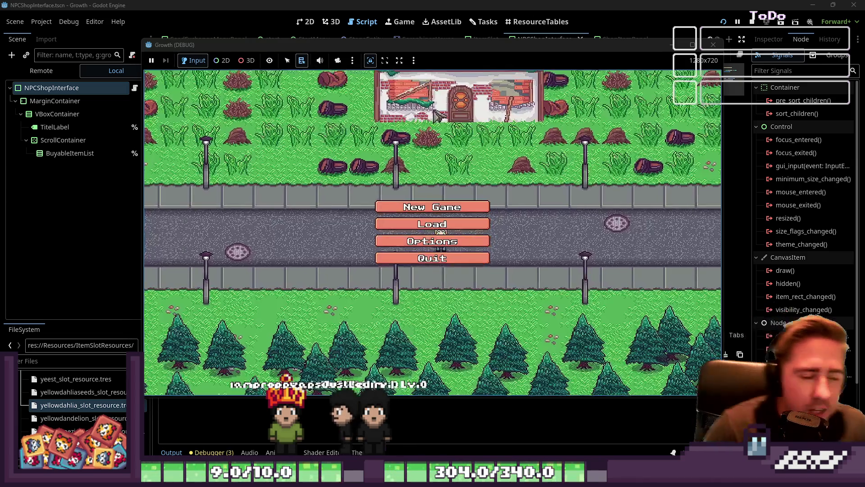
# Step: Start a new game with a new character and walk up into Seraphina's shop
pyautogui.click(432, 206)
pyautogui.write('asd')
pyautogui.click(431, 303)
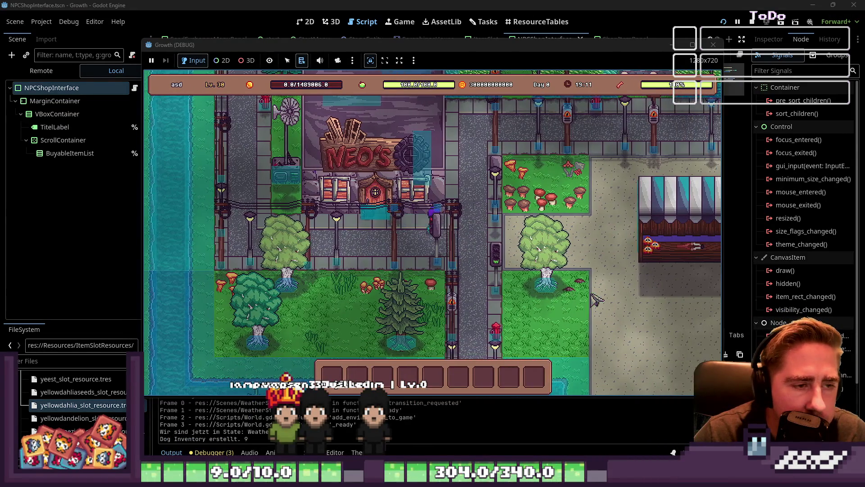
pyautogui.press('d')
pyautogui.press('w')
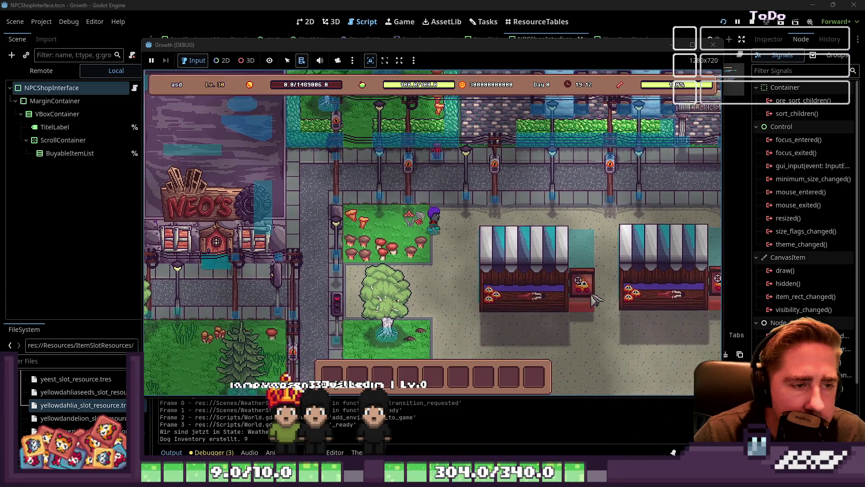
pyautogui.press('d')
pyautogui.press('w')
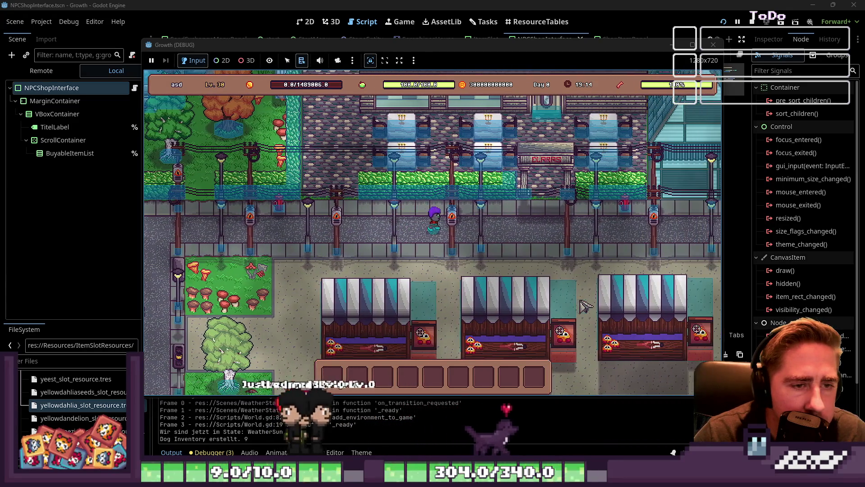
pyautogui.press('d')
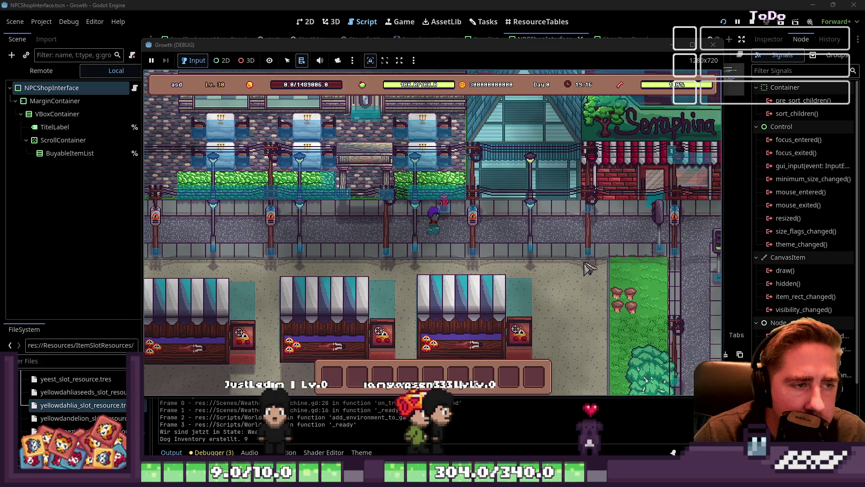
pyautogui.press('d')
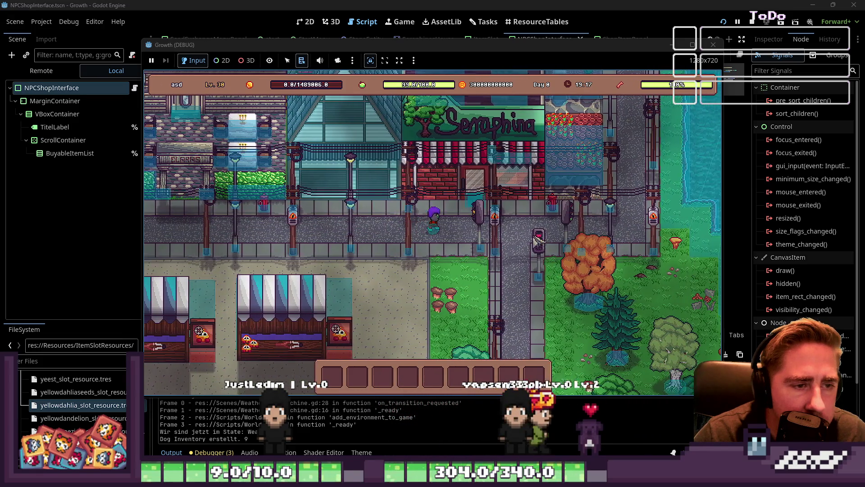
pyautogui.press('w')
# Step: Open the NPC shop, raise rose quartz to 12, and buy many batches
pyautogui.click(483, 219)
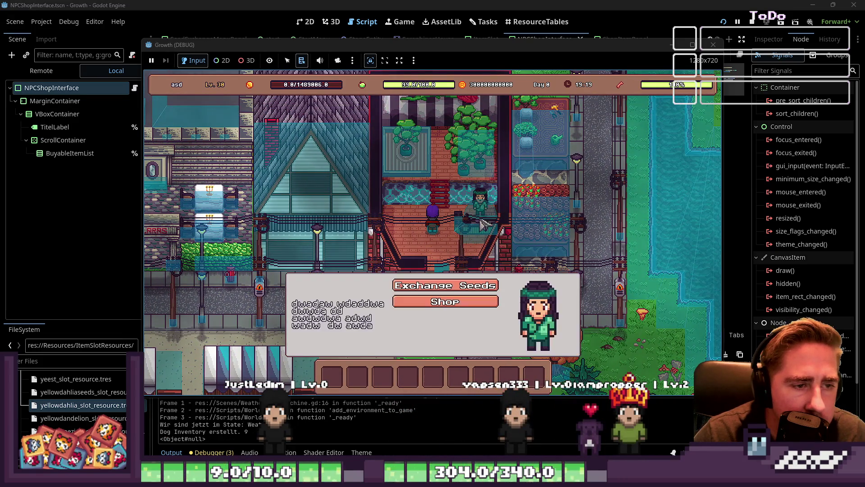
pyautogui.click(439, 304)
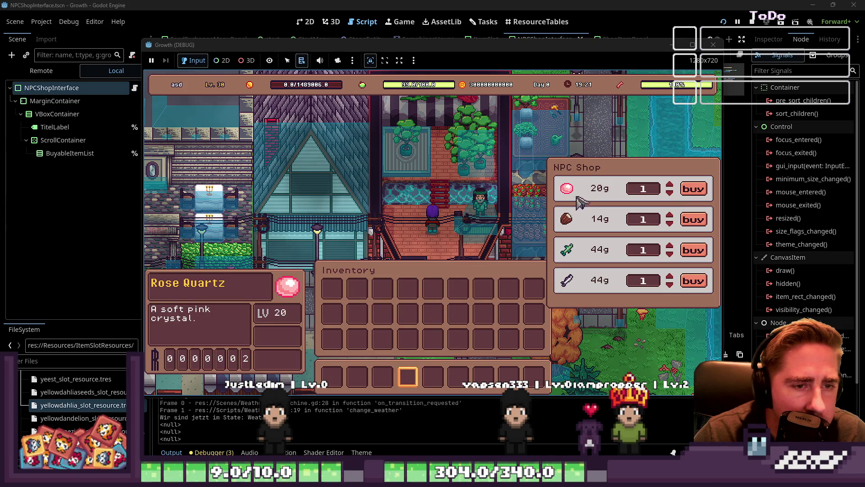
pyautogui.click(670, 185)
pyautogui.click(669, 185)
pyautogui.click(670, 186)
pyautogui.click(692, 191)
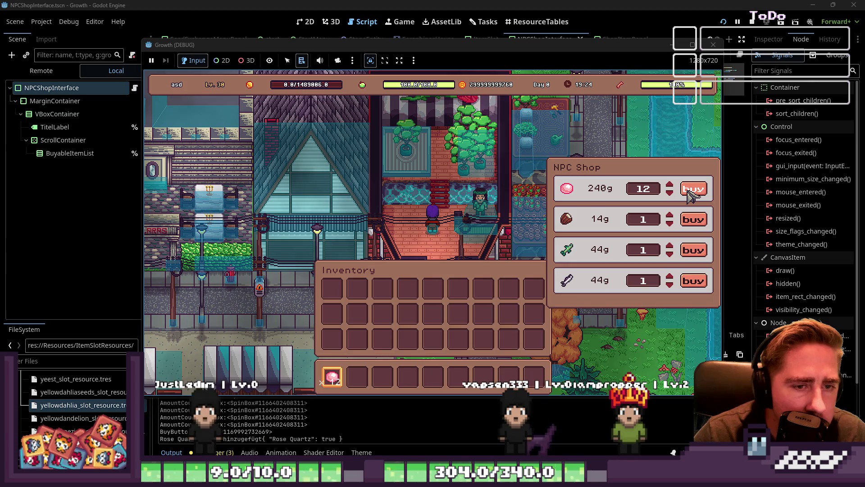
pyautogui.click(689, 191)
pyautogui.click(691, 191)
pyautogui.click(691, 191)
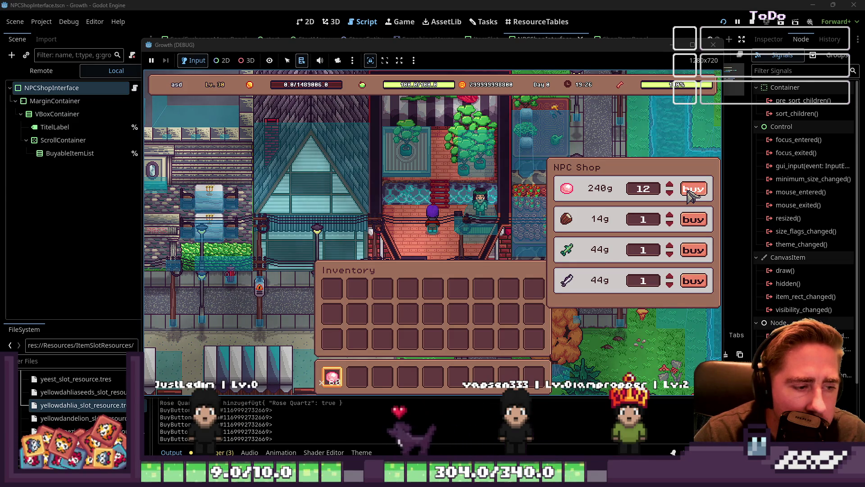
pyautogui.tripleClick(688, 191)
pyautogui.tripleClick(688, 192)
pyautogui.tripleClick(687, 191)
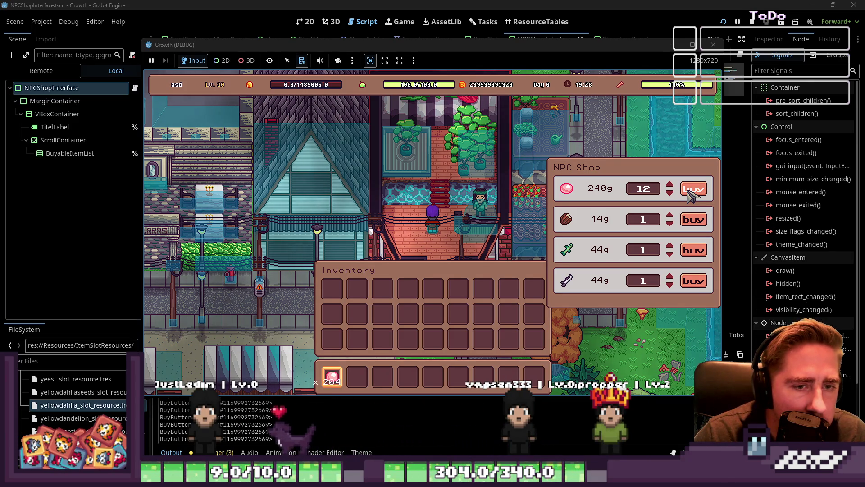
pyautogui.tripleClick(688, 191)
pyautogui.doubleClick(689, 191)
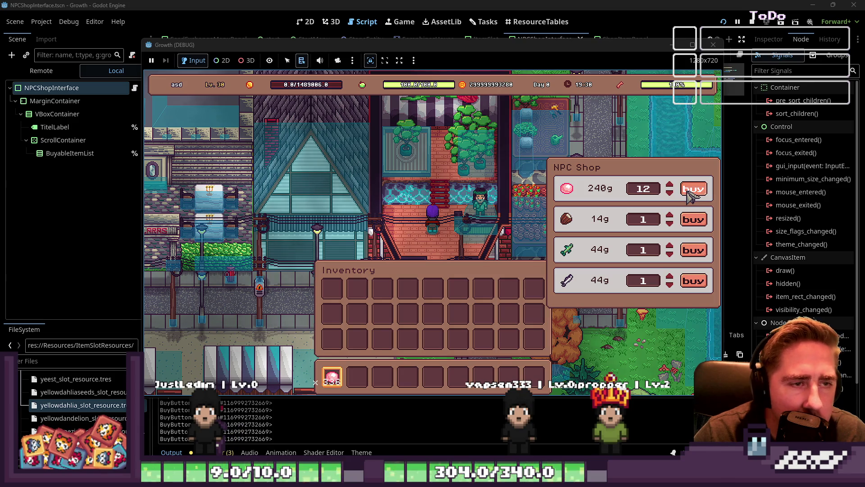
pyautogui.click(688, 191)
# Step: Raise the hazelnut amount and buy hazelnuts, then buy repeated sardines and salmon
pyautogui.click(670, 215)
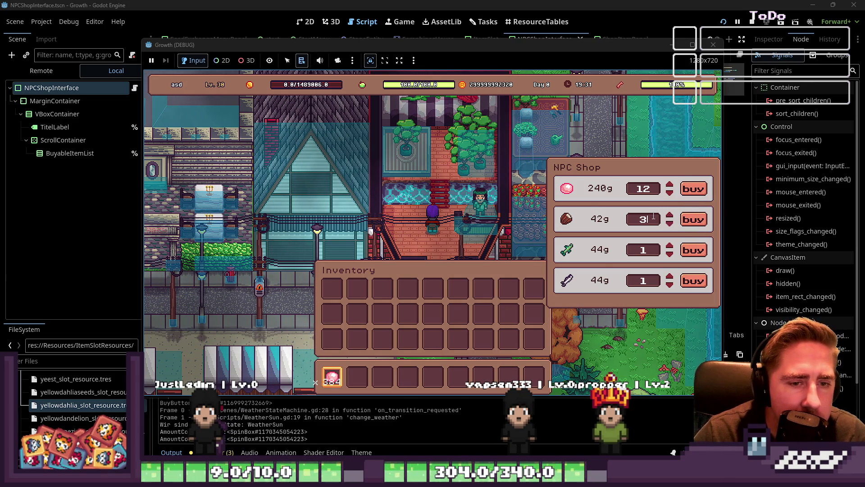
pyautogui.moveTo(621, 211)
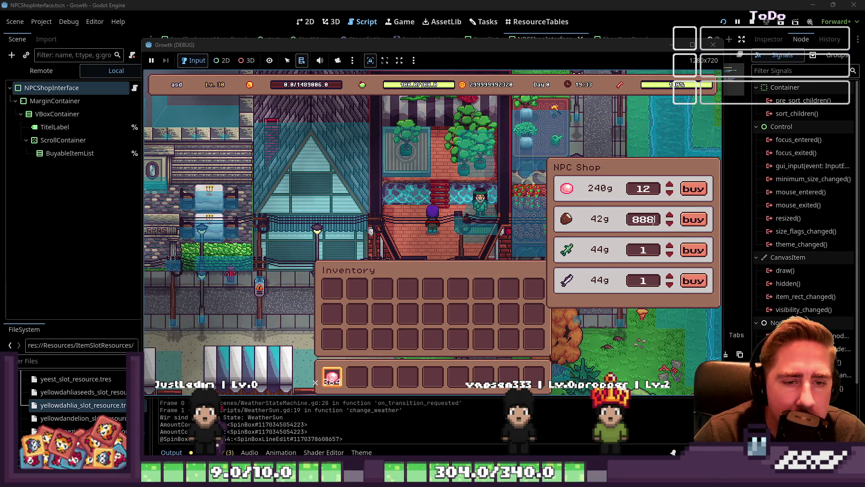
pyautogui.click(694, 225)
pyautogui.click(694, 226)
pyautogui.click(695, 226)
pyautogui.click(695, 225)
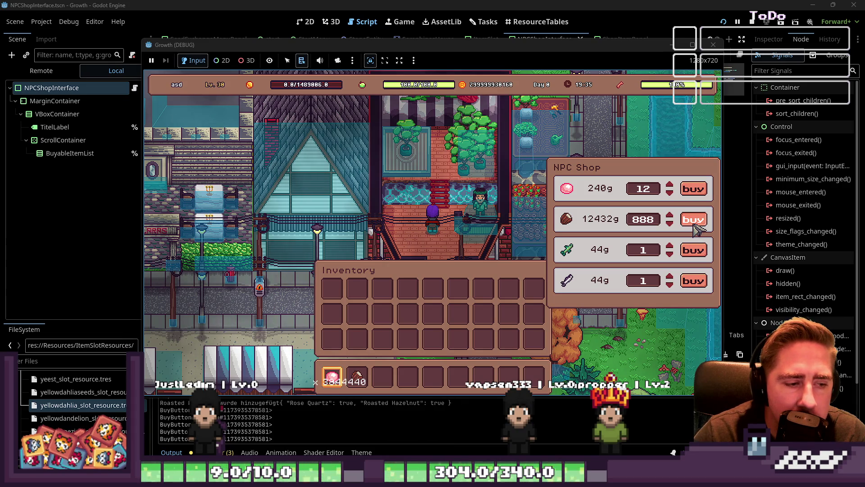
pyautogui.click(695, 226)
pyautogui.click(695, 225)
pyautogui.click(695, 226)
pyautogui.click(694, 225)
pyautogui.click(695, 225)
pyautogui.click(693, 250)
pyautogui.click(693, 250)
pyautogui.click(693, 250)
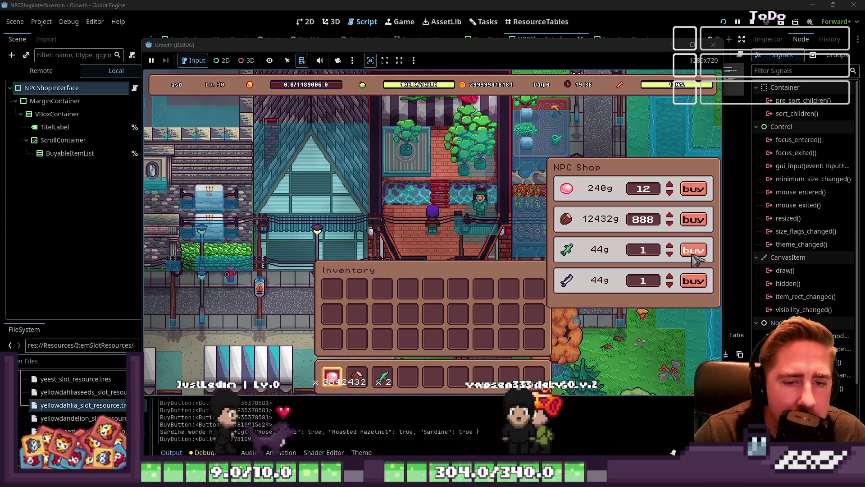
pyautogui.click(689, 286)
pyautogui.click(689, 286)
pyautogui.click(689, 285)
pyautogui.click(689, 286)
pyautogui.click(689, 286)
pyautogui.click(688, 286)
pyautogui.click(689, 286)
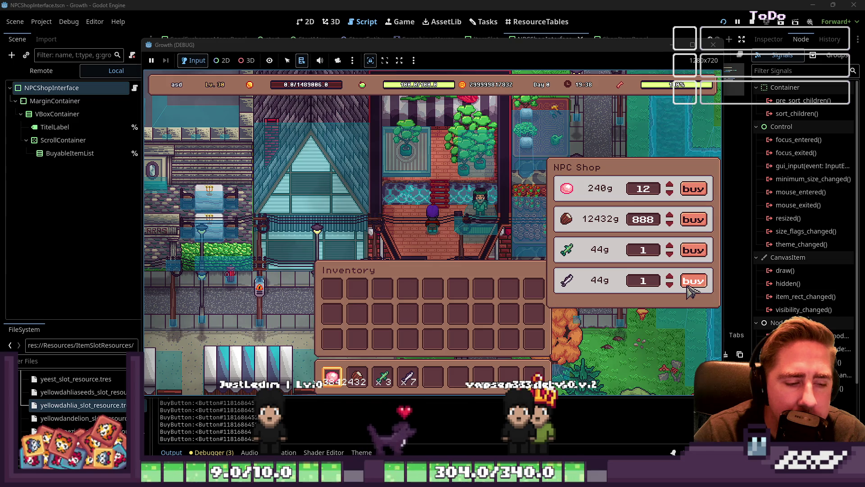
pyautogui.click(689, 286)
pyautogui.click(689, 286)
pyautogui.click(690, 286)
pyautogui.click(689, 285)
pyautogui.click(689, 286)
pyautogui.click(694, 250)
pyautogui.click(694, 250)
pyautogui.click(694, 250)
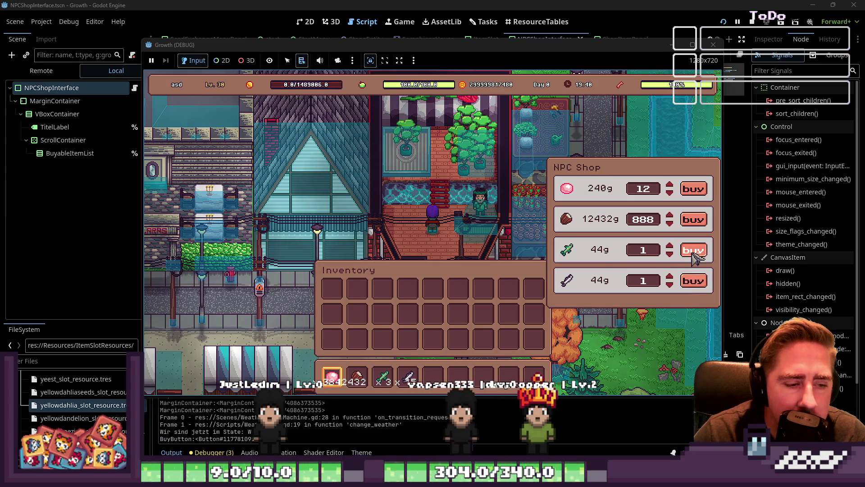
pyautogui.click(693, 253)
pyautogui.click(693, 252)
pyautogui.click(693, 252)
pyautogui.click(693, 250)
pyautogui.click(693, 250)
pyautogui.click(693, 251)
# Step: Close and reopen the shop via the shopkeeper, focus the rose quartz field, and stop the game
pyautogui.press('Escape')
pyautogui.click(485, 207)
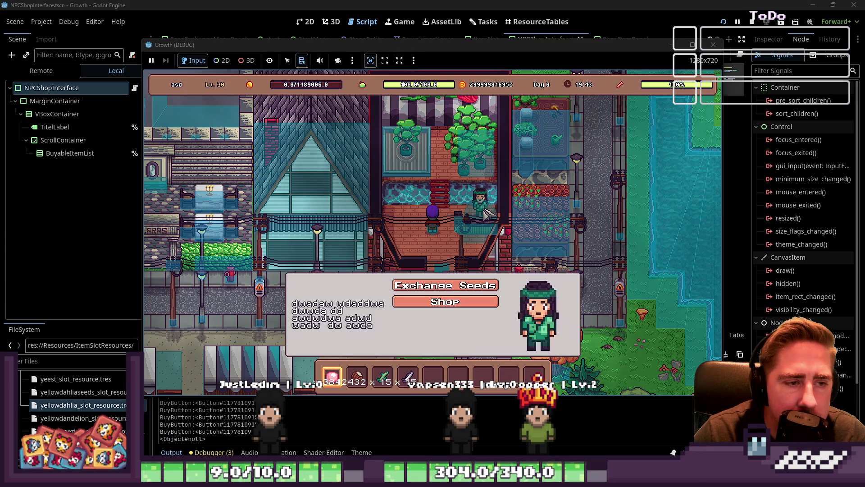
pyautogui.click(436, 286)
pyautogui.press('Escape')
pyautogui.click(475, 263)
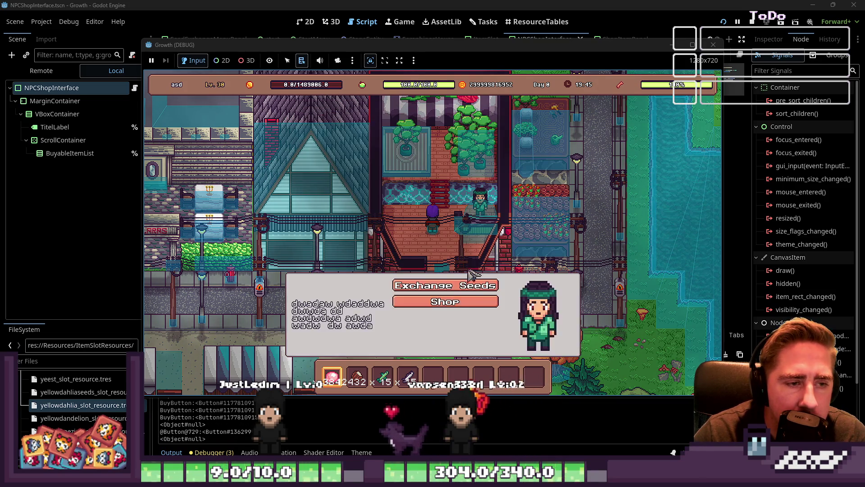
pyautogui.click(448, 307)
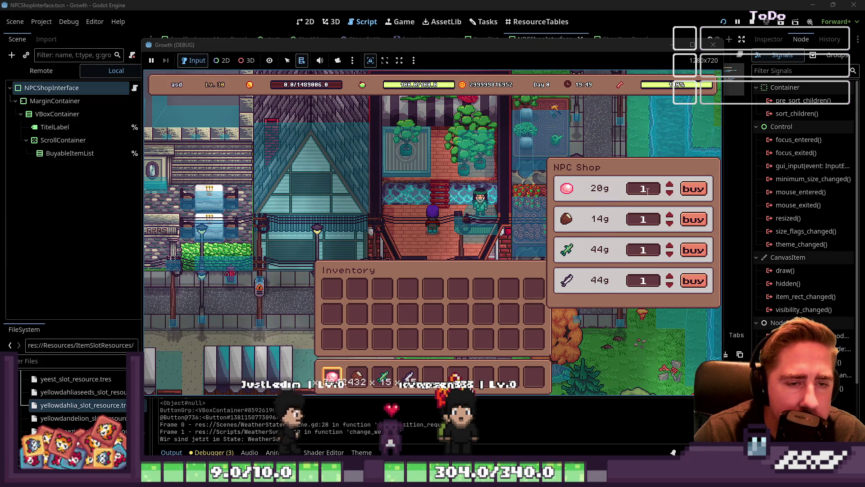
pyautogui.click(670, 193)
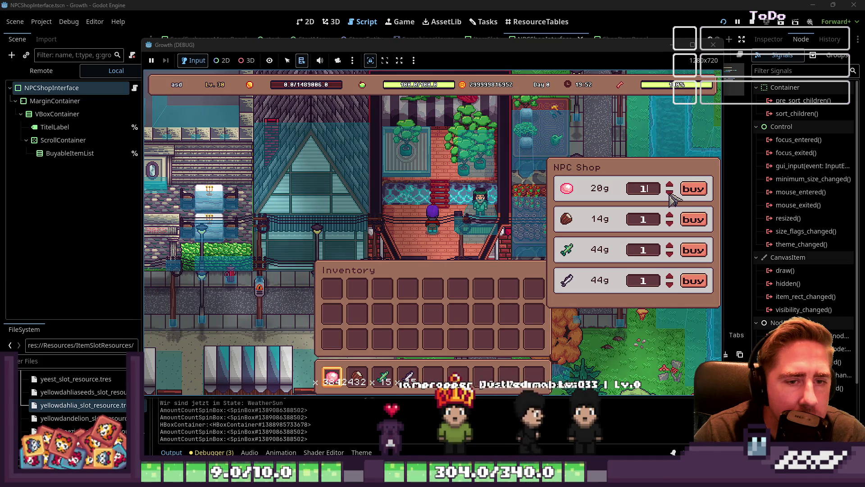
pyautogui.click(713, 44)
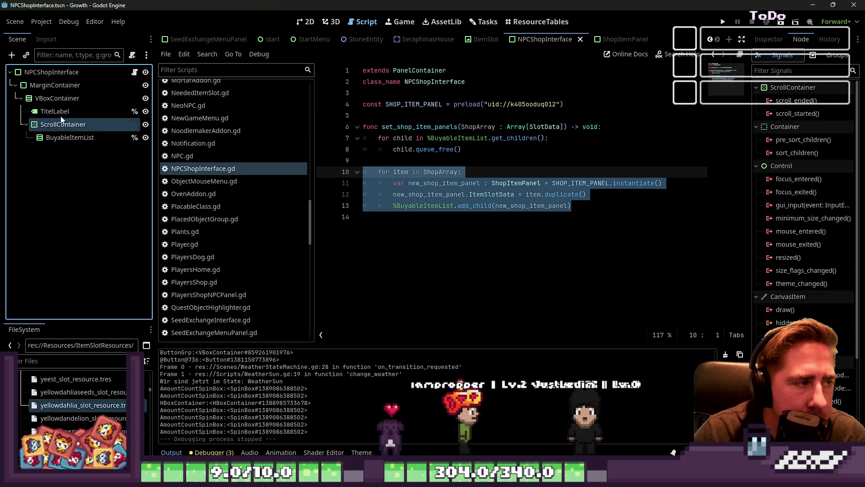
# Step: Select AmountCountSpinBox in the ShopItemPanel scene and show its Inspector properties
pyautogui.click(613, 39)
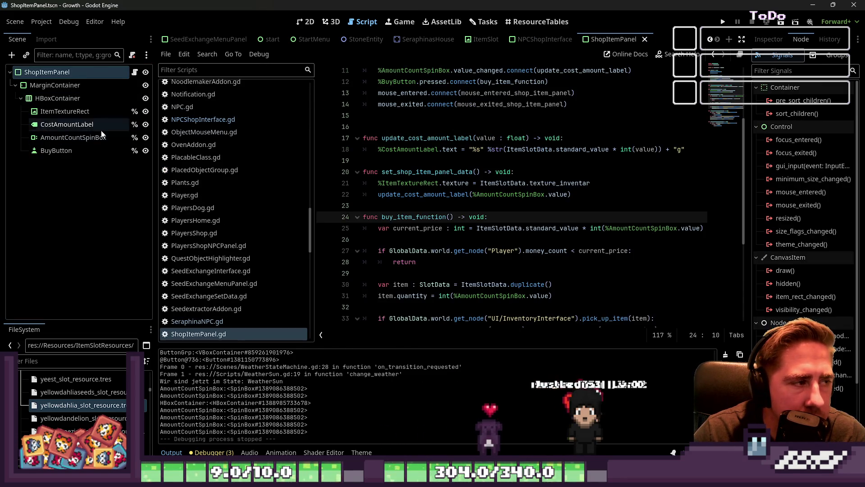
pyautogui.click(73, 137)
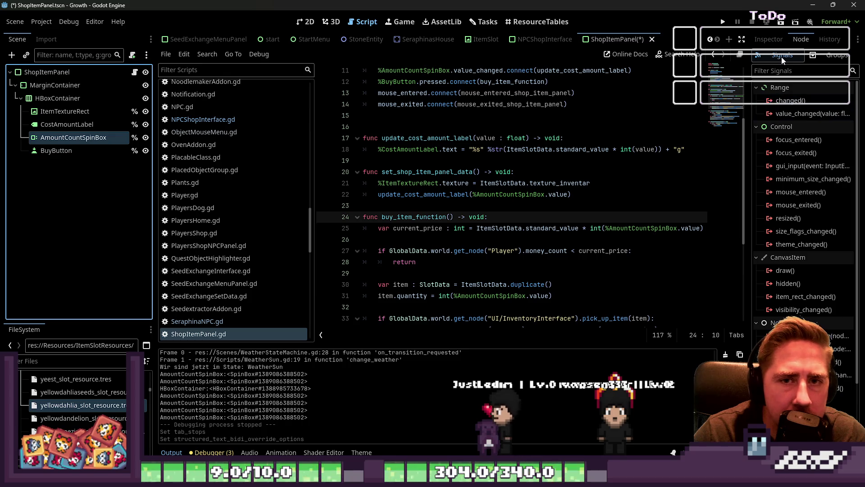
pyautogui.click(770, 42)
pyautogui.scroll(-6, 797, 248)
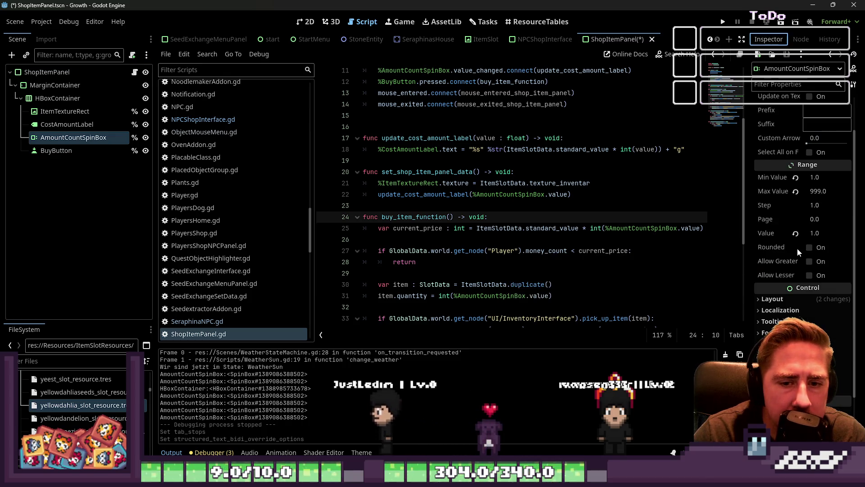
pyautogui.scroll(-2, 796, 247)
# Step: Expand the spinbox's Focus section, keep focus mode None, and browse neighbour and recursive options
pyautogui.click(793, 253)
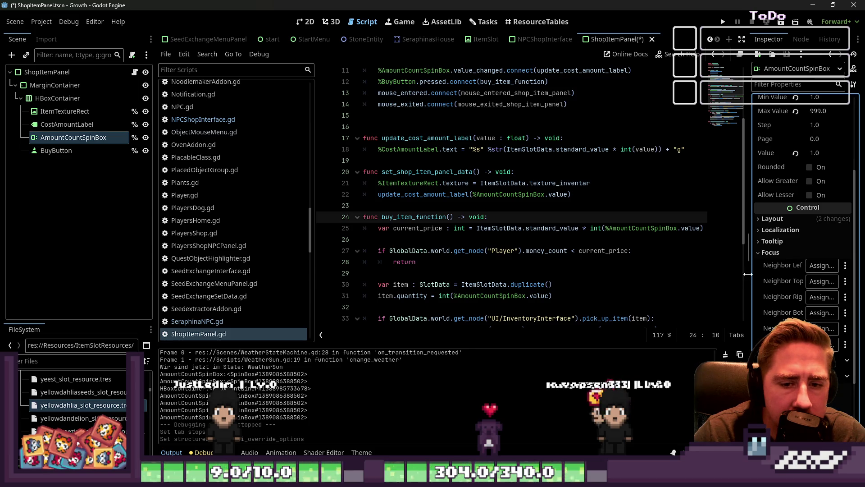
pyautogui.moveTo(748, 274); pyautogui.dragTo(683, 274)
pyautogui.scroll(-7, 766, 226)
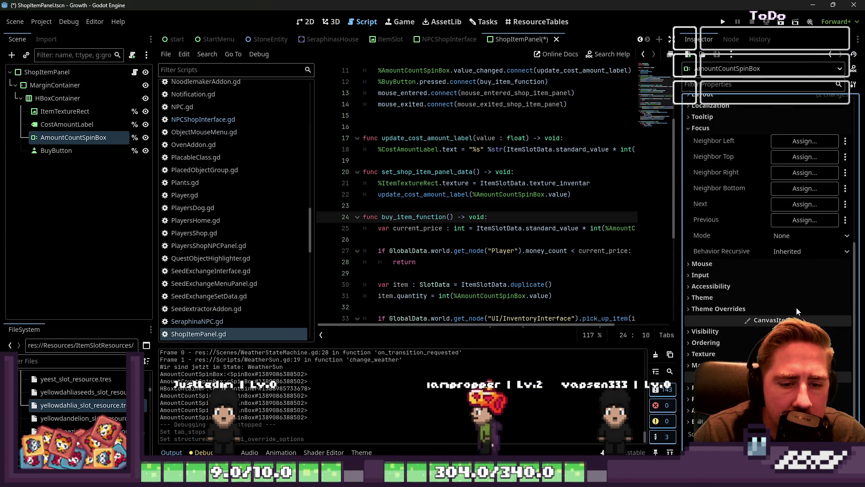
pyautogui.click(811, 235)
pyautogui.click(818, 242)
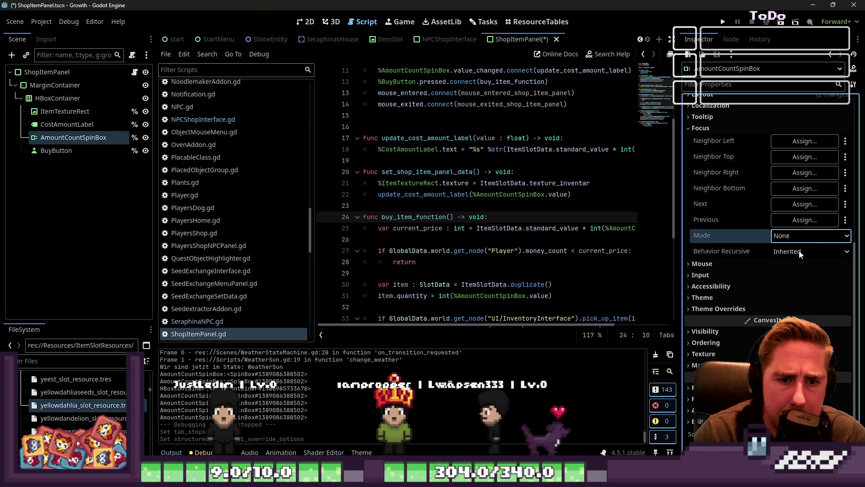
pyautogui.scroll(2, 801, 254)
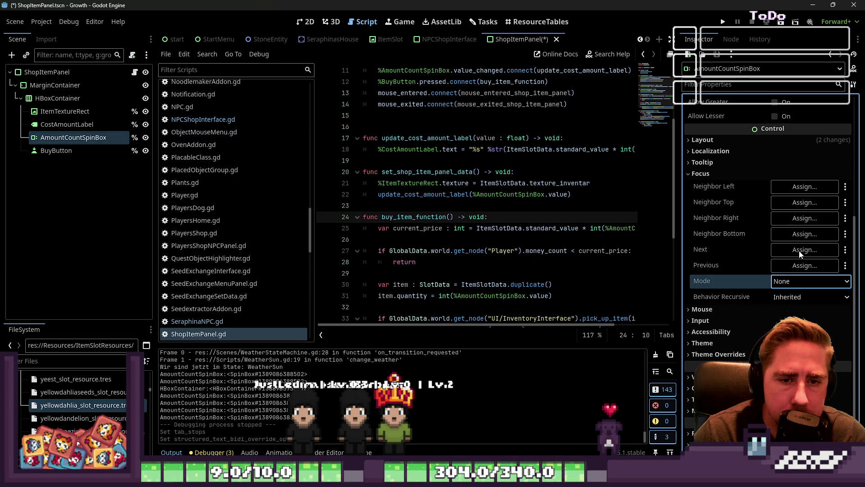
pyautogui.click(800, 250)
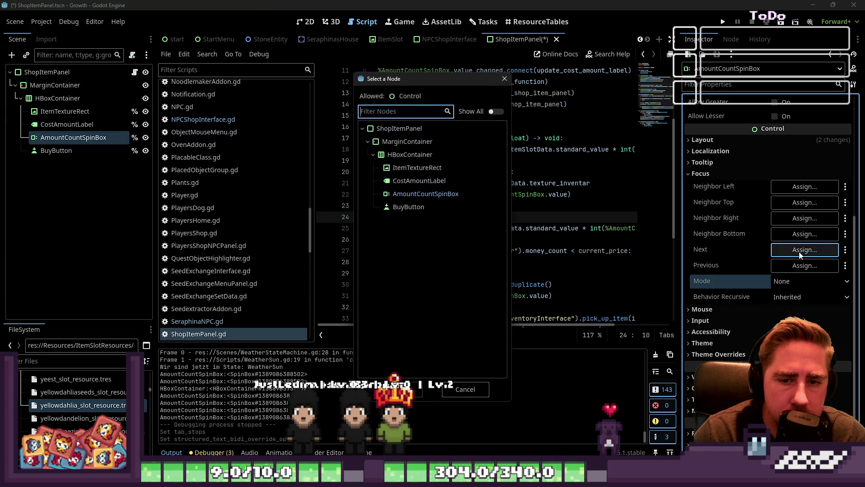
pyautogui.click(460, 389)
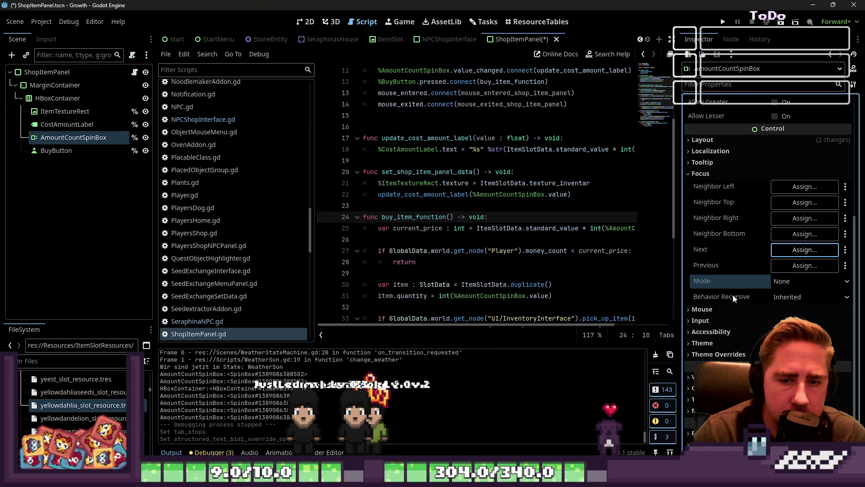
pyautogui.click(778, 297)
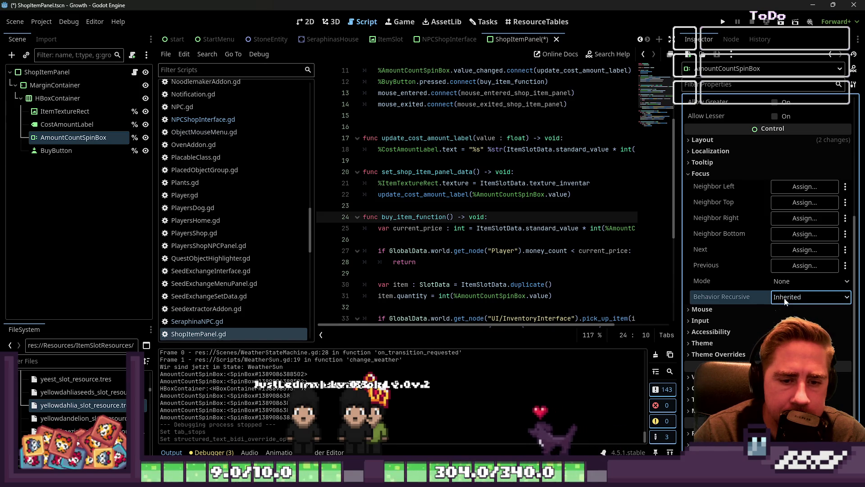
pyautogui.click(72, 150)
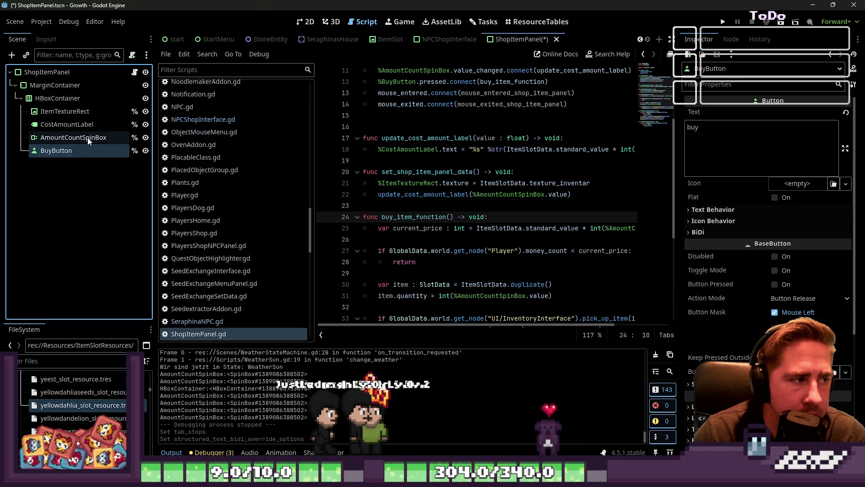
# Step: Inspect AmountCountSpinBox's text and arrow settings, then scroll down to the Accessibility section
pyautogui.click(87, 138)
pyautogui.scroll(5, 750, 172)
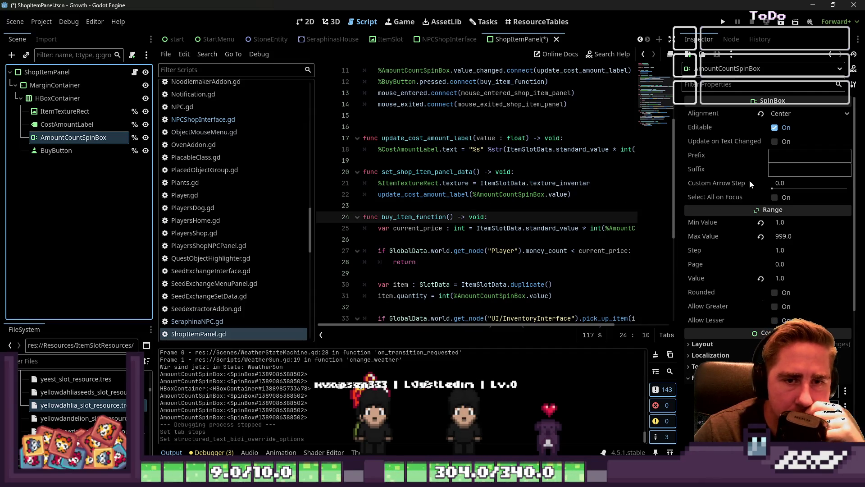
pyautogui.click(739, 158)
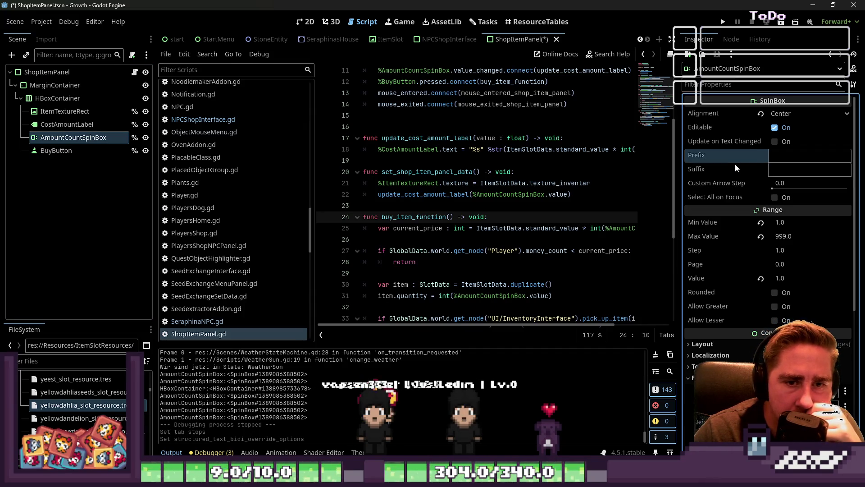
pyautogui.moveTo(727, 202)
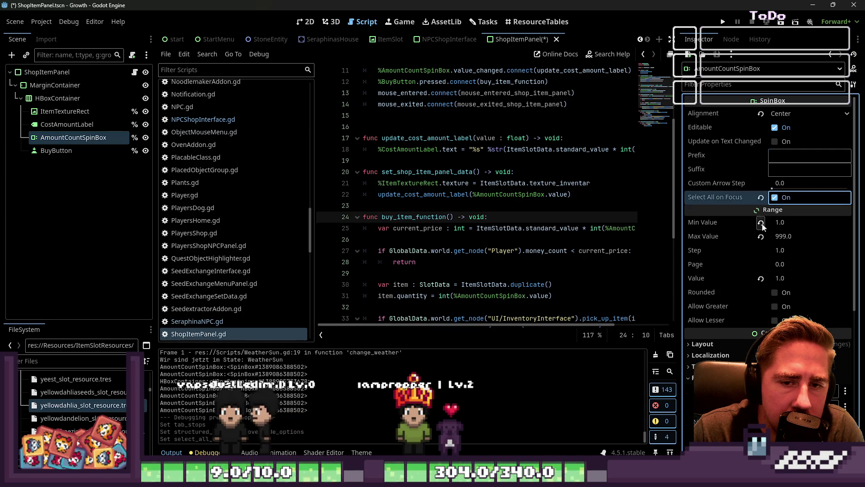
pyautogui.scroll(-3, 753, 236)
pyautogui.scroll(-2, 752, 234)
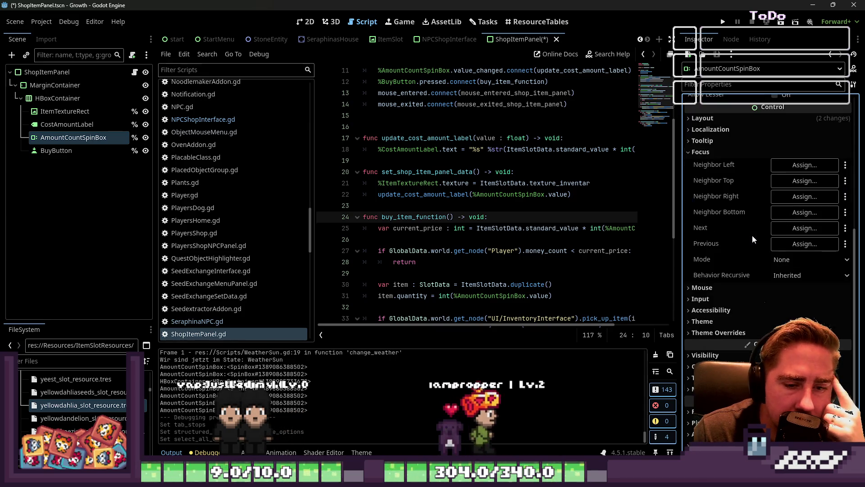
pyautogui.click(732, 315)
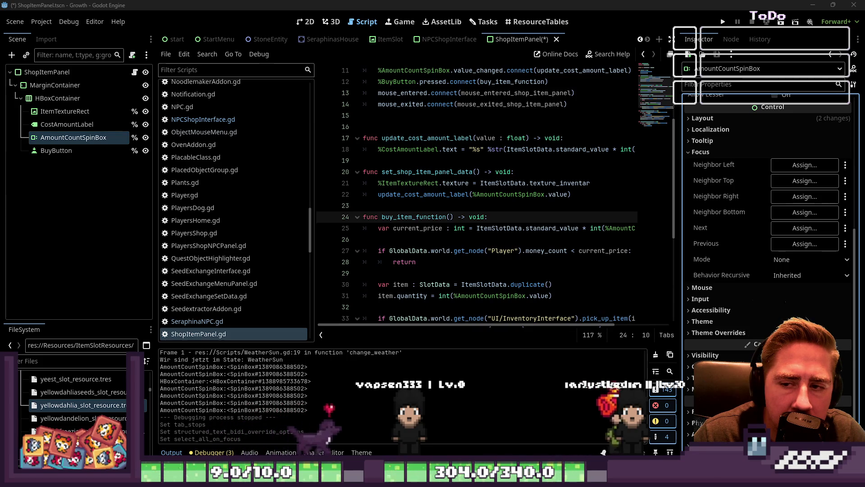
pyautogui.click(90, 150)
# Step: Reselect AmountCountSpinBox and collapse its Focus properties
pyautogui.click(122, 137)
pyautogui.scroll(-2, 742, 213)
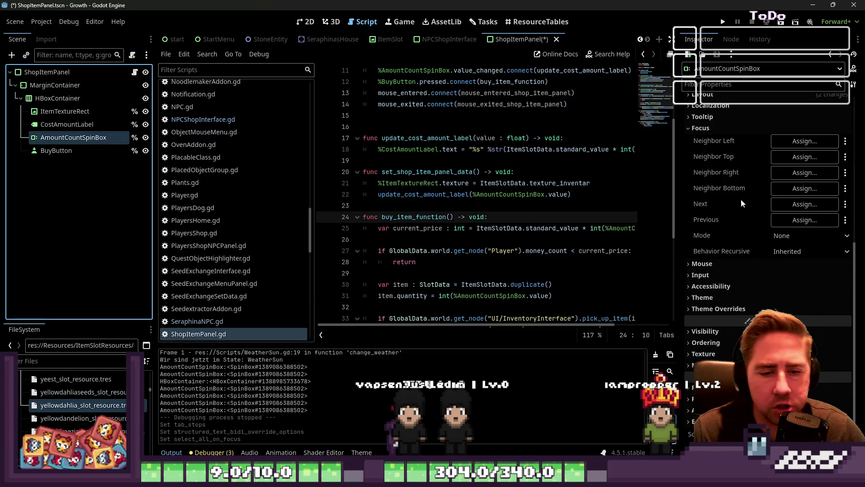
pyautogui.click(715, 127)
pyautogui.scroll(2, 563, 72)
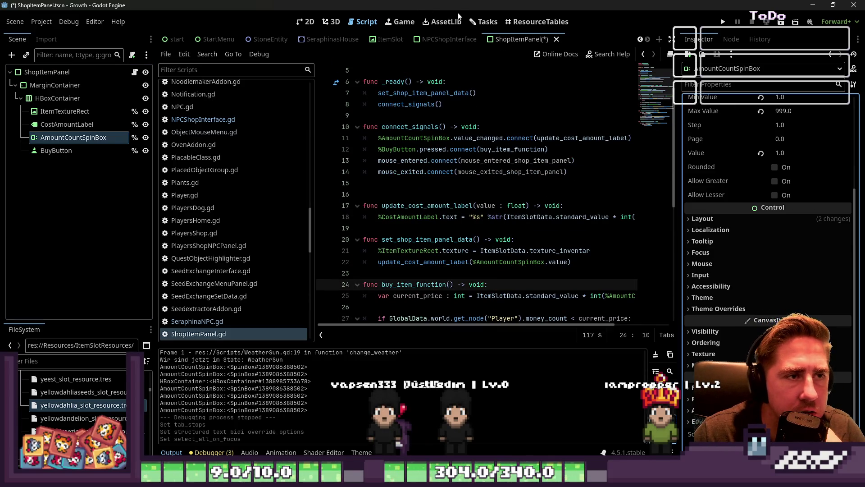
# Step: Glance at the Tasks board, widen the code area, and attach a script to AmountCountSpinBox
pyautogui.click(400, 25)
pyautogui.click(483, 22)
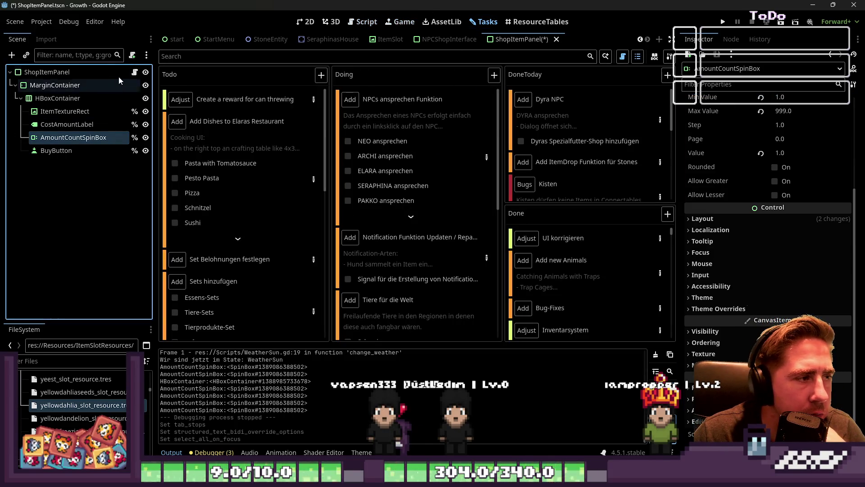
pyautogui.click(134, 72)
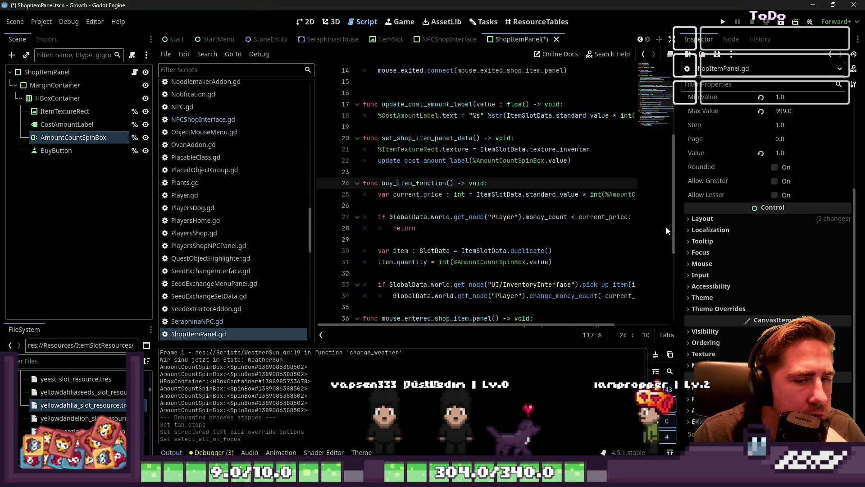
pyautogui.moveTo(676, 231); pyautogui.dragTo(766, 231)
pyautogui.rightClick(103, 137)
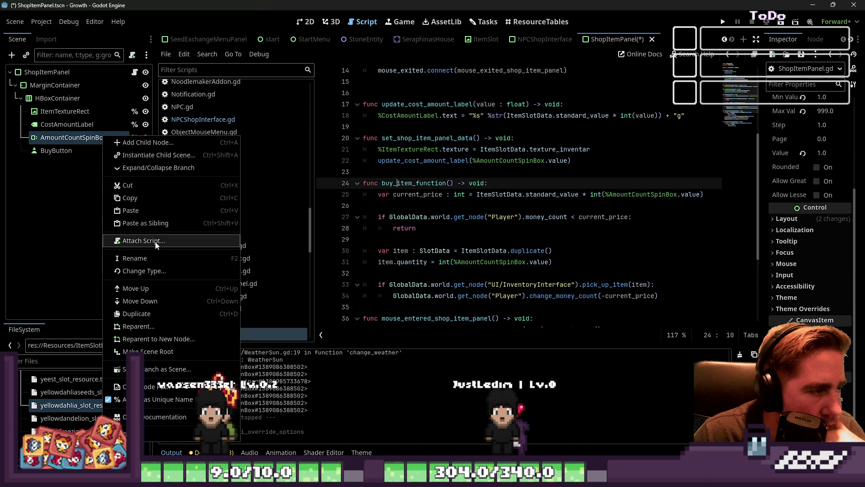
pyautogui.click(135, 72)
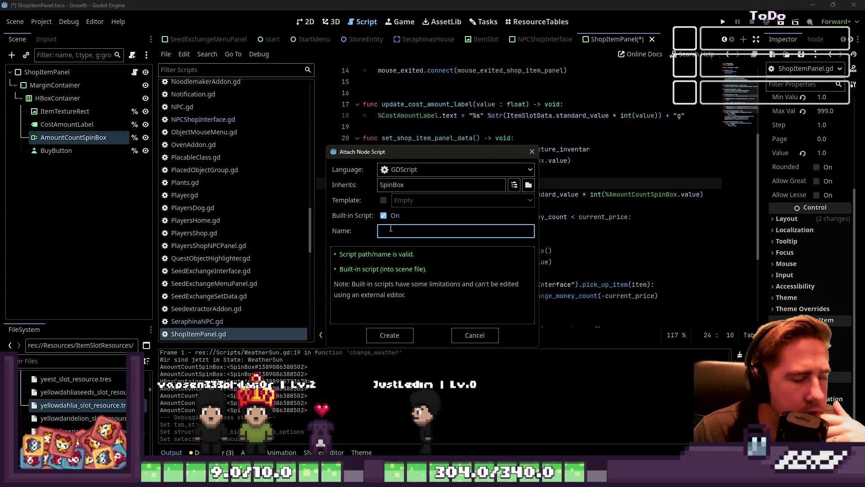
# Step: Create the built-in script named 'Amount' and begin a 'func _rea' line below extends SpinBox
pyautogui.write('Am')
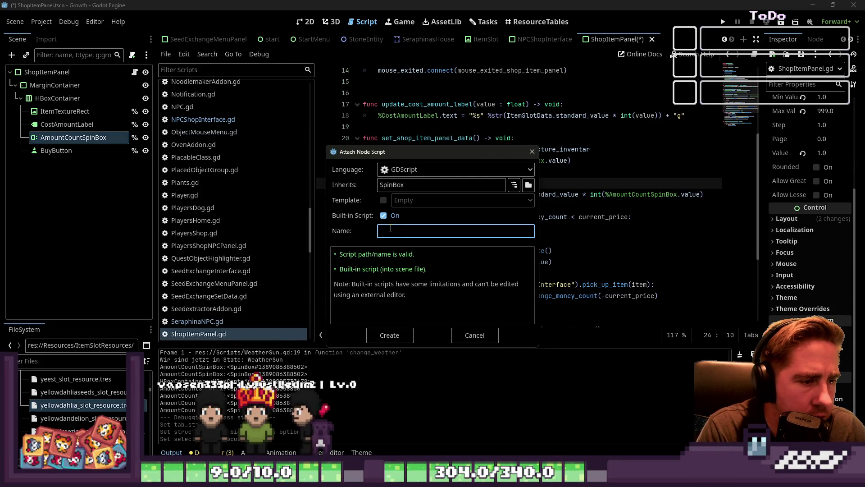
pyautogui.write('ountCountSpinBox')
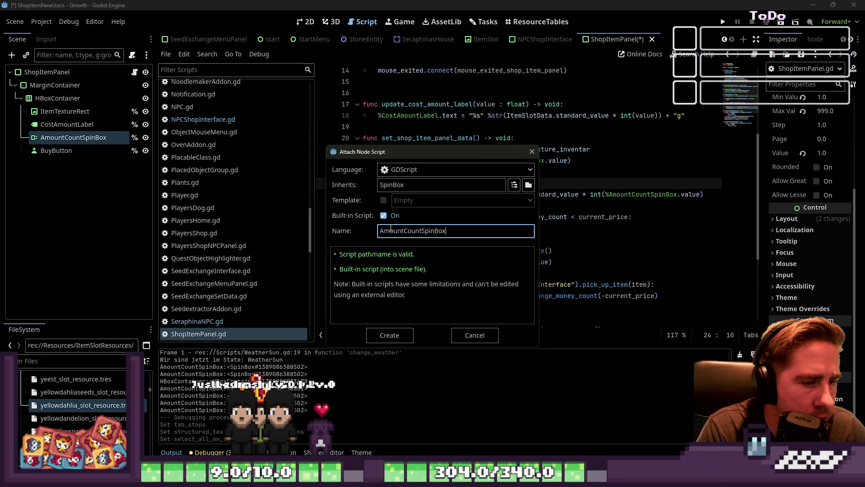
pyautogui.press('Return')
pyautogui.click(382, 137)
pyautogui.press('Return')
pyautogui.write('func _read')
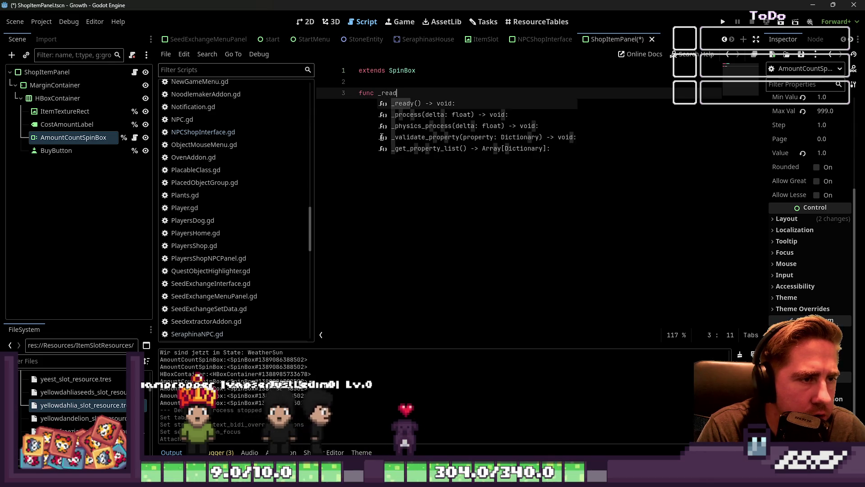
# Step: Start _ready() with a loop over get_children() that checks whether each child is a Button
pyautogui.press('Return')
pyautogui.write('for g')
pyautogui.press('BackSpace')
pyautogui.write('child in ')
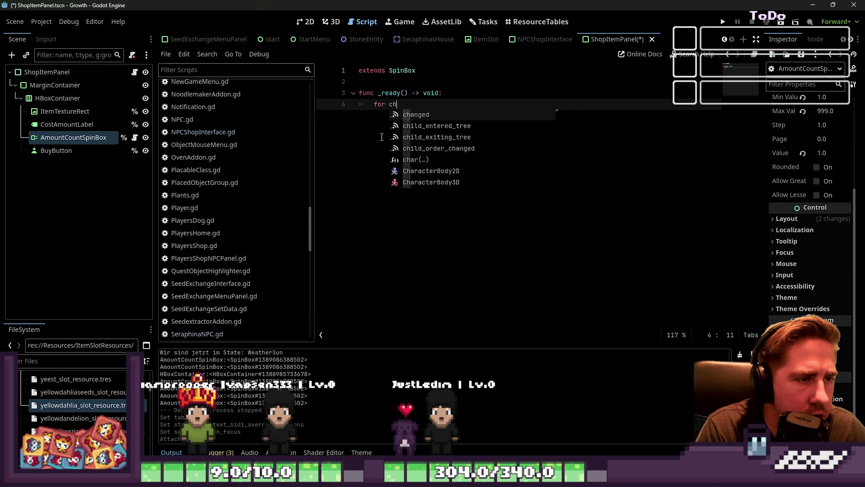
pyautogui.write('get_chgi')
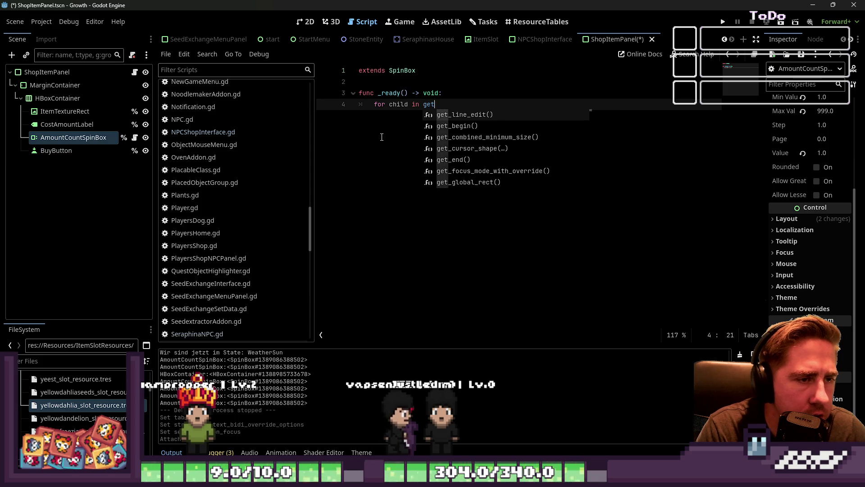
pyautogui.press('BackSpace')
pyautogui.press('BackSpace')
pyautogui.press('BackSpace')
pyautogui.write('ild')
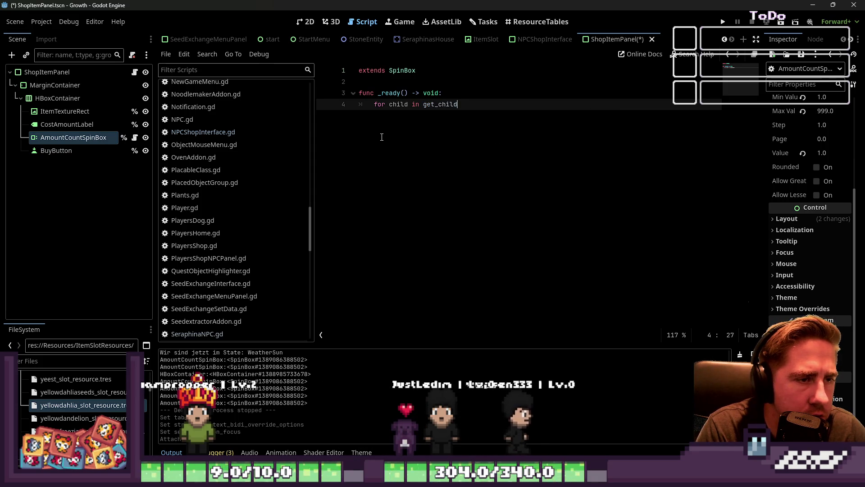
pyautogui.press('Return')
pyautogui.write(':')
pyautogui.press('Return')
pyautogui.write('if child ')
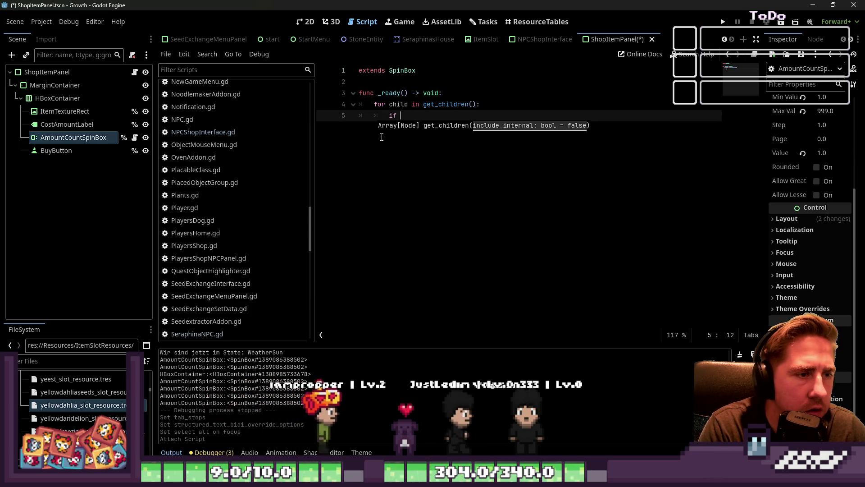
pyautogui.write('is Button')
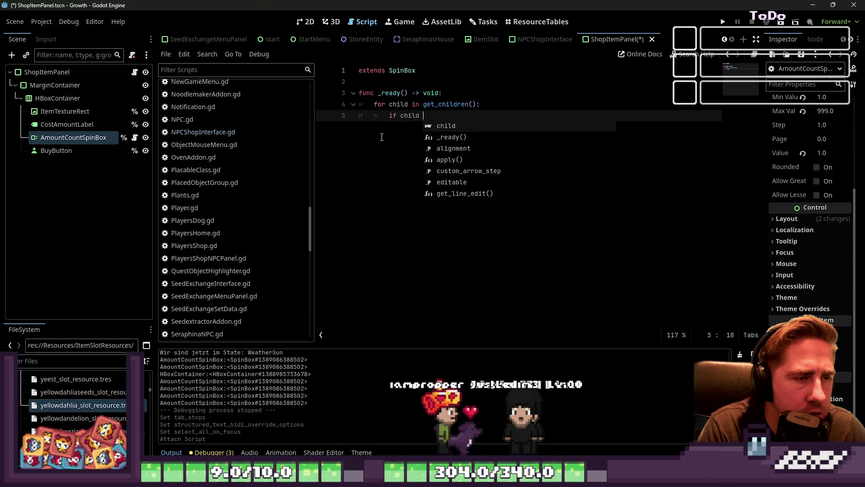
pyautogui.press('BackSpace')
pyautogui.write(':')
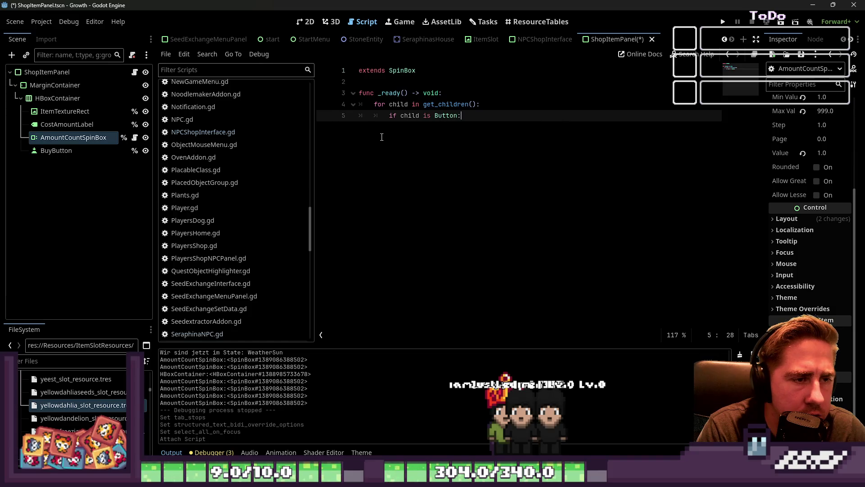
pyautogui.press('Return')
# Step: Set focus_mode = Control.FOCUS_NONE on each Button child inside the loop
pyautogui.write('child.fo')
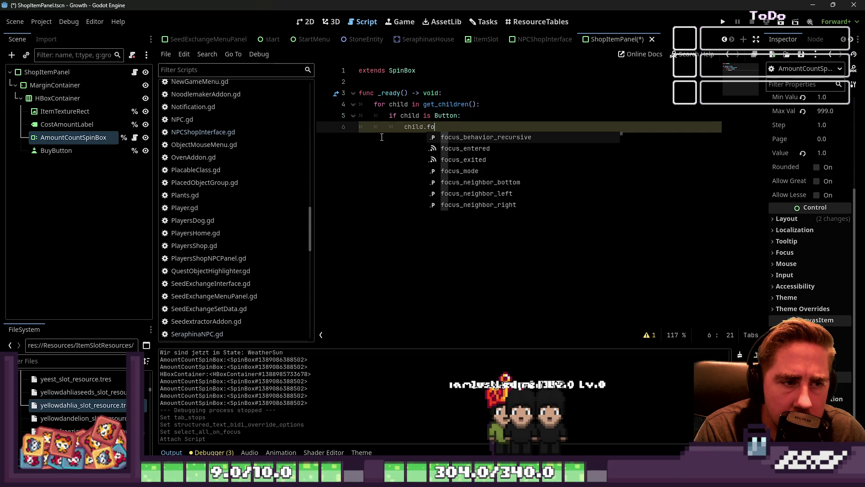
pyautogui.press('Left')
pyautogui.press('Down')
pyautogui.press('Up')
pyautogui.press('Down')
pyautogui.press('Down')
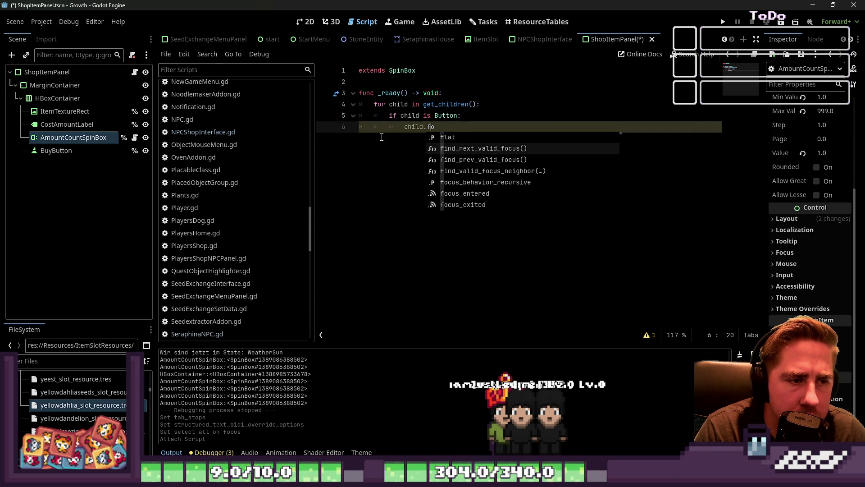
pyautogui.press('Right')
pyautogui.press('Down')
pyautogui.press('Down')
pyautogui.press('Down')
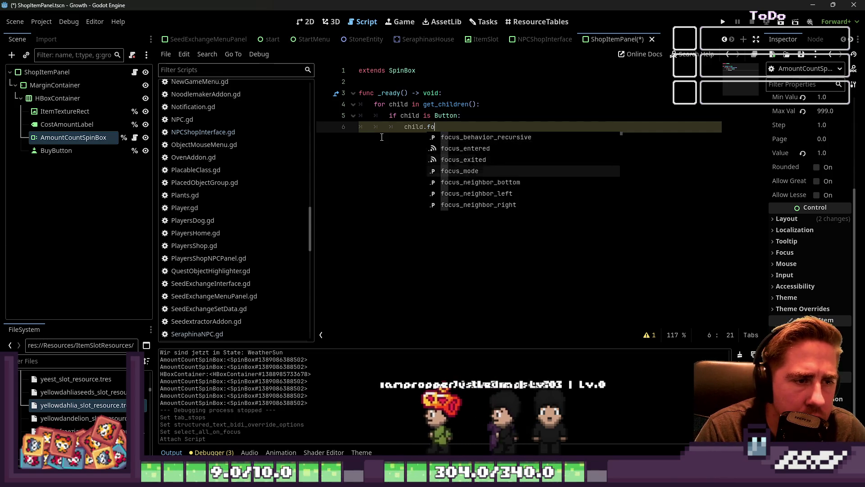
pyautogui.press('Return')
pyautogui.write('= F')
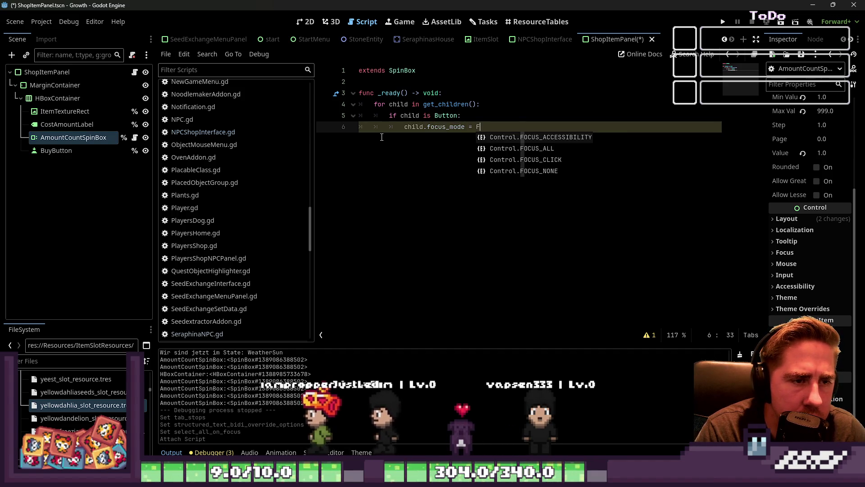
pyautogui.press('Down')
pyautogui.press('Down')
pyautogui.press('Down')
pyautogui.press('Return')
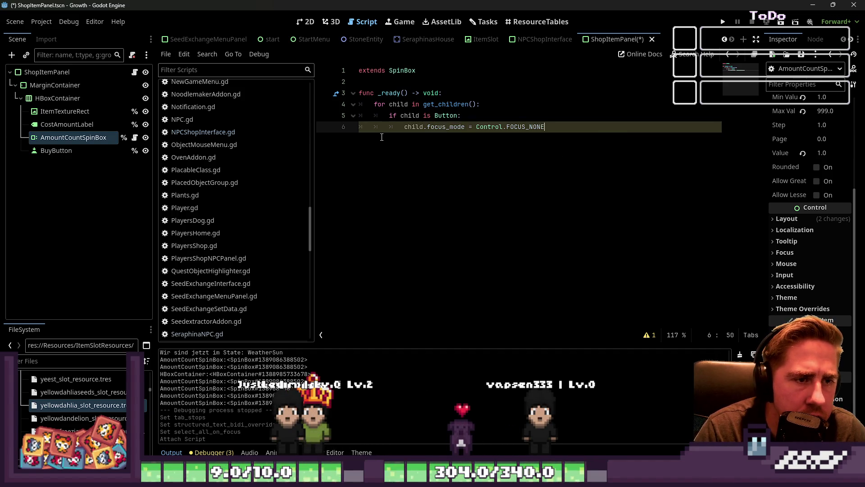
pyautogui.press('Return')
pyautogui.hotkey('ctrl', 'z')
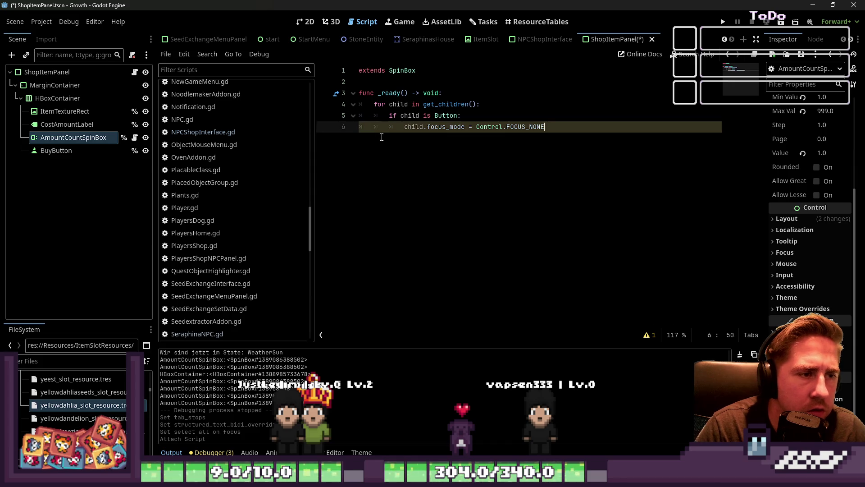
# Step: Save the scene and run the project to test the spinbox
pyautogui.click(472, 84)
pyautogui.hotkey('ctrl', 's')
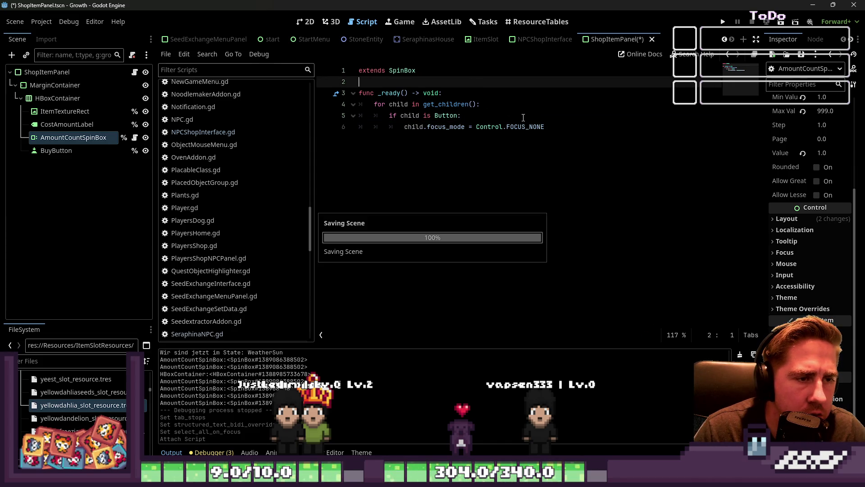
pyautogui.click(722, 22)
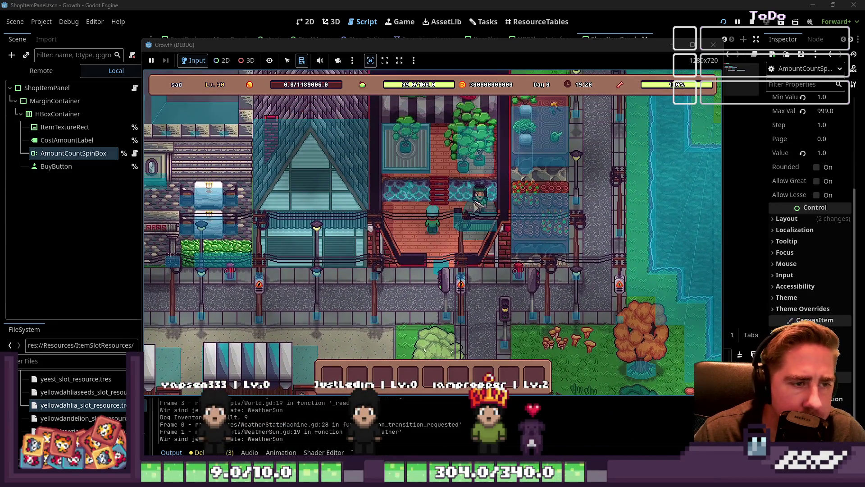
# Step: Open the NPC Shop, step the first row's Rose Quartz quantity up and down, then close the game
pyautogui.click(451, 304)
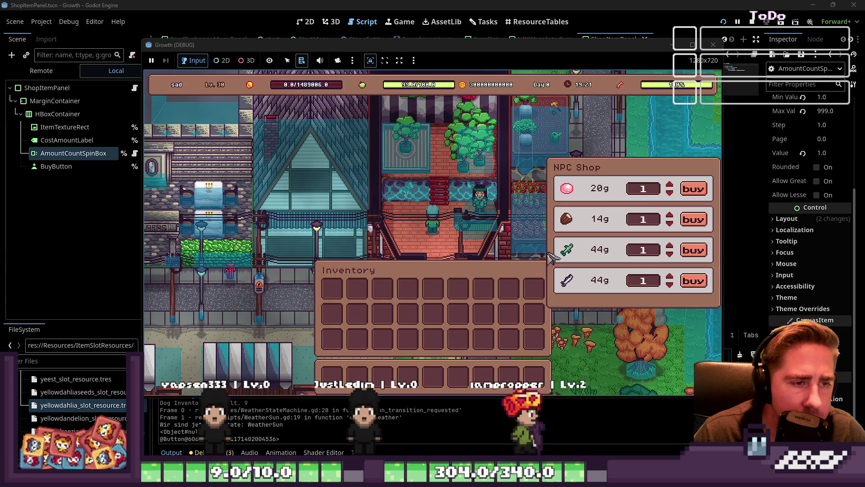
pyautogui.click(670, 192)
pyautogui.click(670, 192)
pyautogui.click(670, 192)
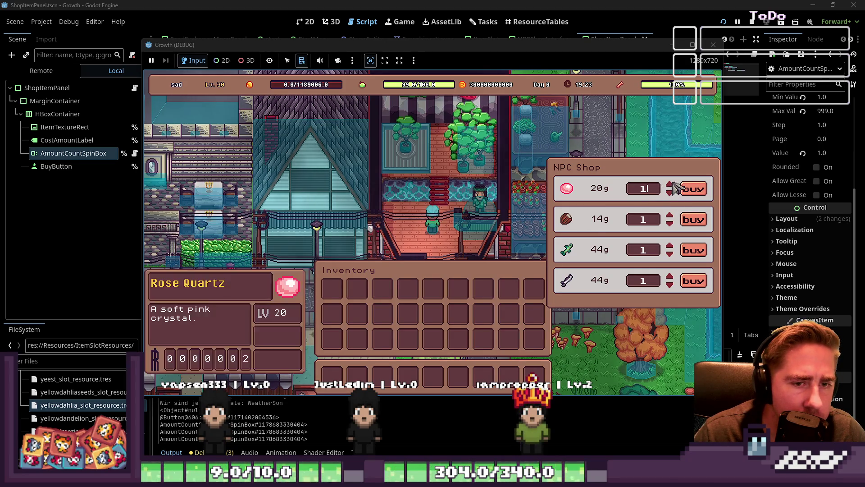
pyautogui.click(671, 193)
pyautogui.click(670, 185)
pyautogui.click(670, 185)
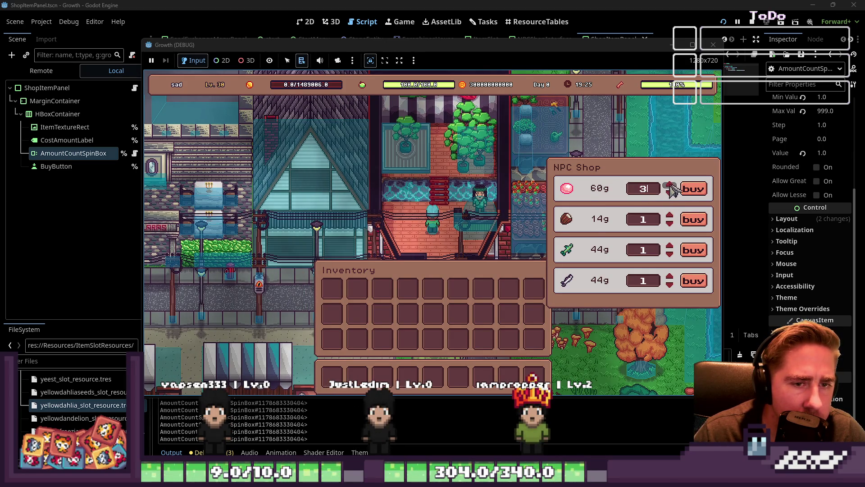
pyautogui.click(671, 193)
pyautogui.click(671, 186)
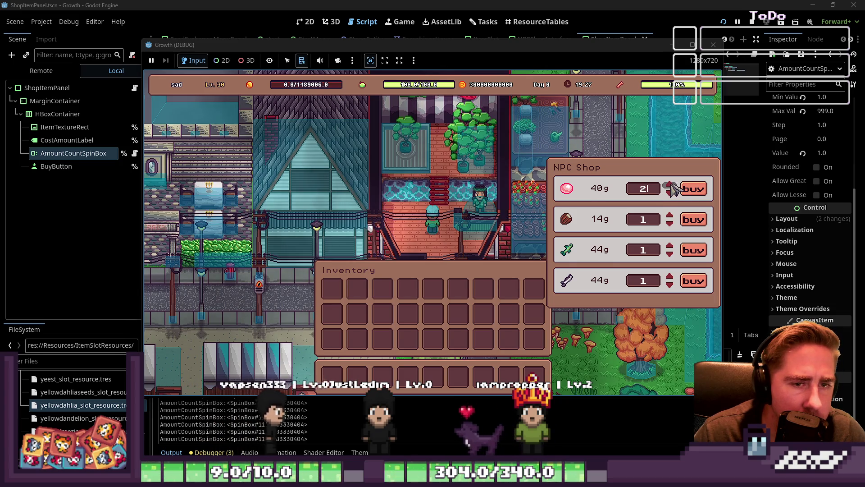
pyautogui.click(671, 185)
pyautogui.click(671, 185)
pyautogui.click(670, 185)
pyautogui.click(670, 185)
pyautogui.click(671, 193)
pyautogui.click(672, 193)
pyautogui.click(671, 193)
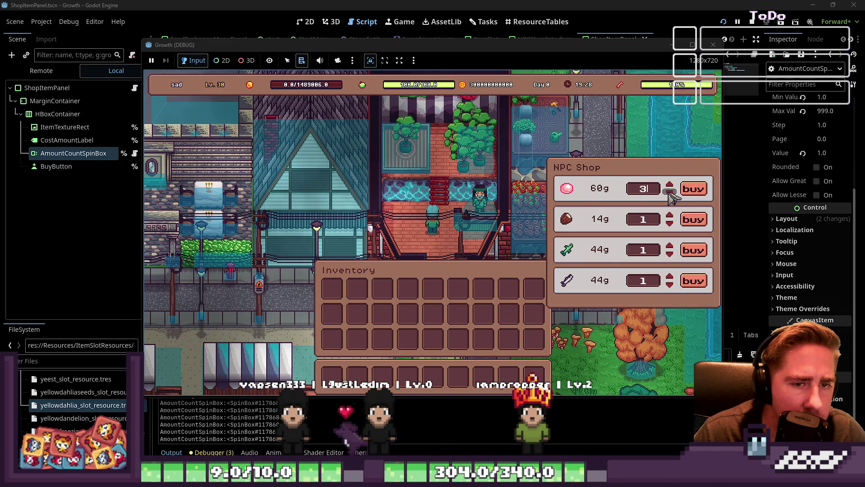
pyautogui.click(713, 45)
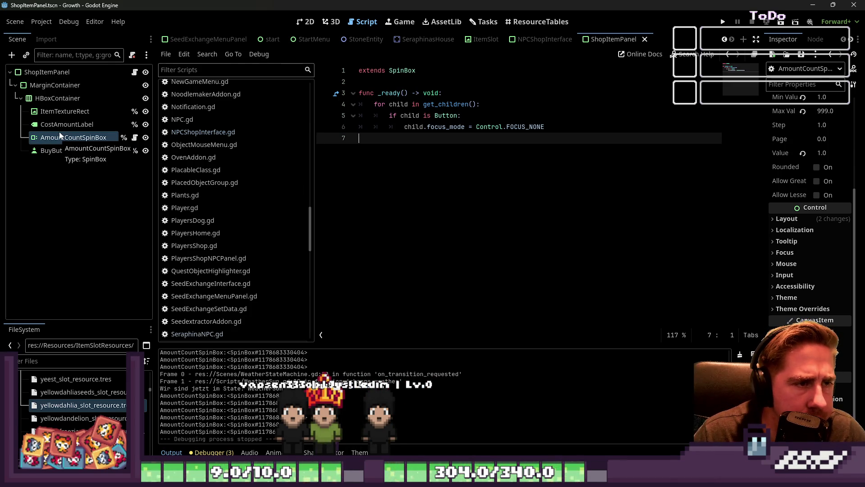
# Step: Open the SpinBox class documentation from the AmountCountSpinBox node's context menu
pyautogui.click(134, 138)
pyautogui.rightClick(108, 137)
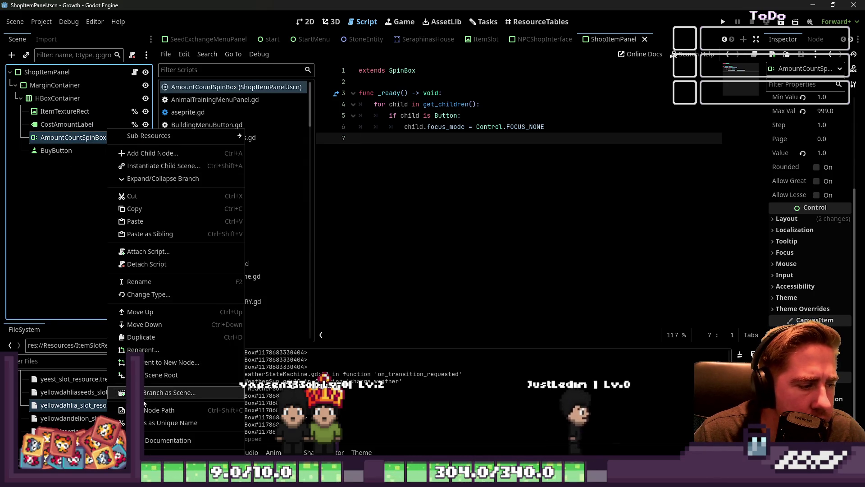
pyautogui.click(154, 438)
pyautogui.scroll(-5, 506, 211)
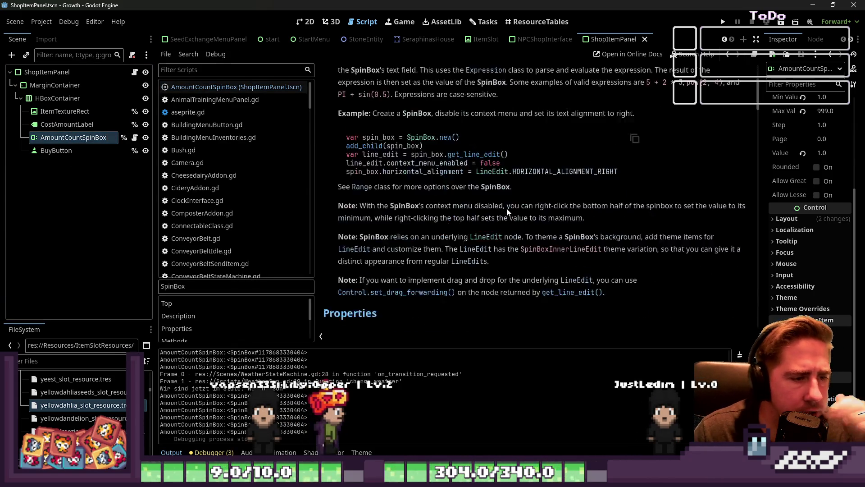
pyautogui.scroll(-2, 506, 212)
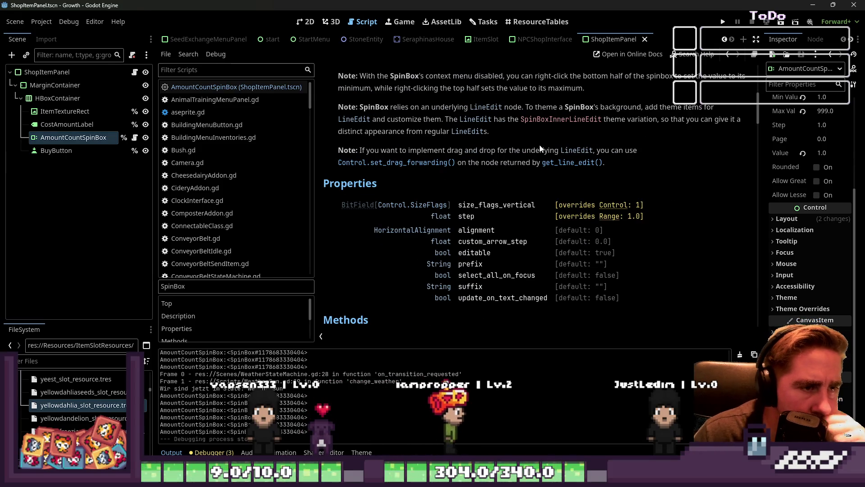
# Step: Search the reference for 'bu' and scroll to the up/down icon modulate colour properties
pyautogui.hotkey('ctrl', 'f')
pyautogui.write('button')
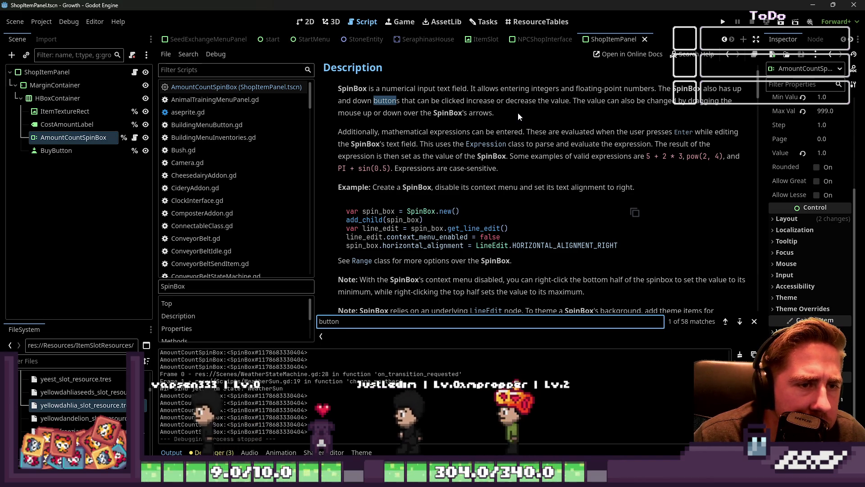
pyautogui.scroll(-2, 518, 114)
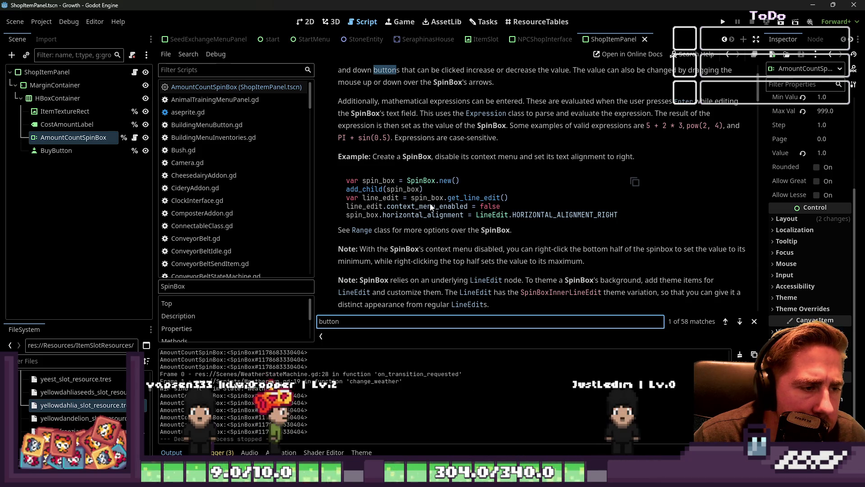
pyautogui.scroll(-8, 430, 207)
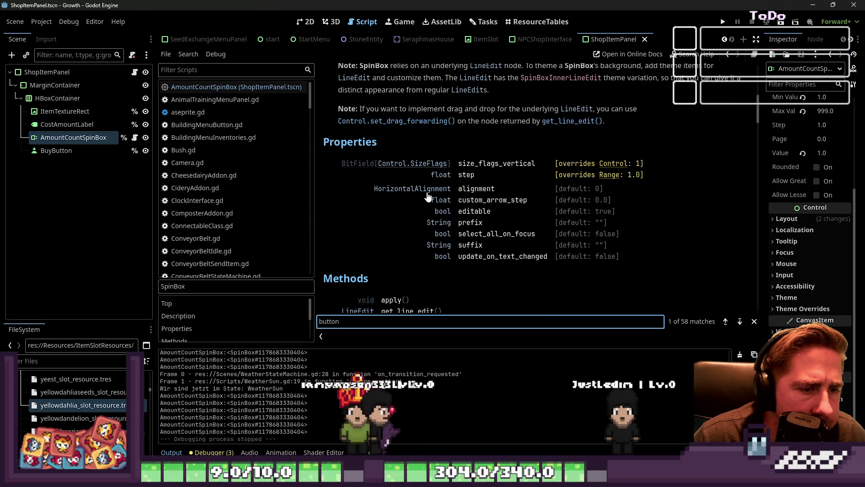
pyautogui.scroll(-2, 428, 197)
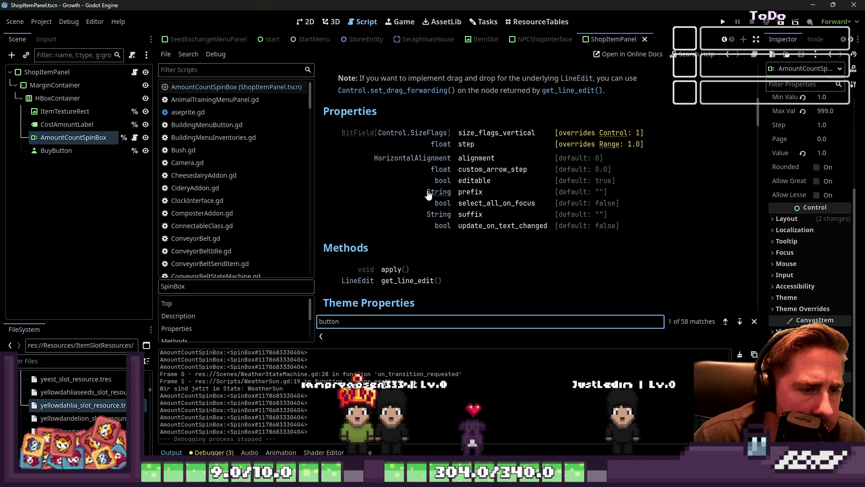
pyautogui.scroll(-4, 428, 194)
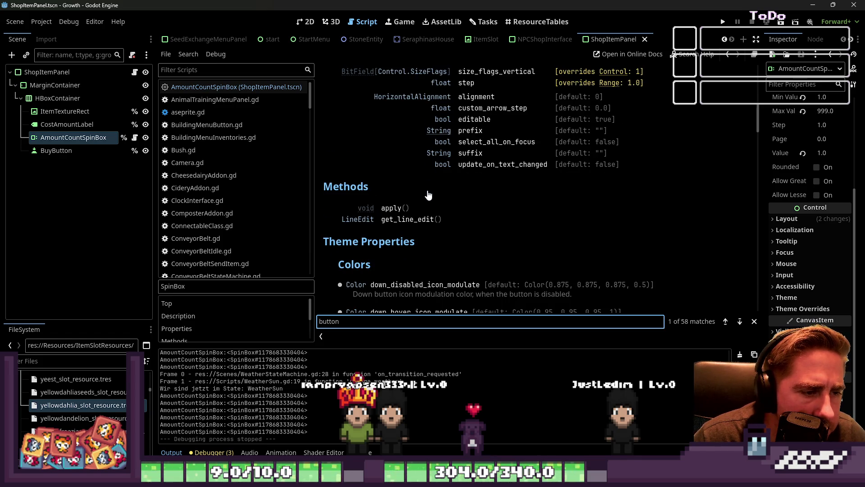
pyautogui.scroll(-4, 428, 195)
pyautogui.scroll(-4, 427, 187)
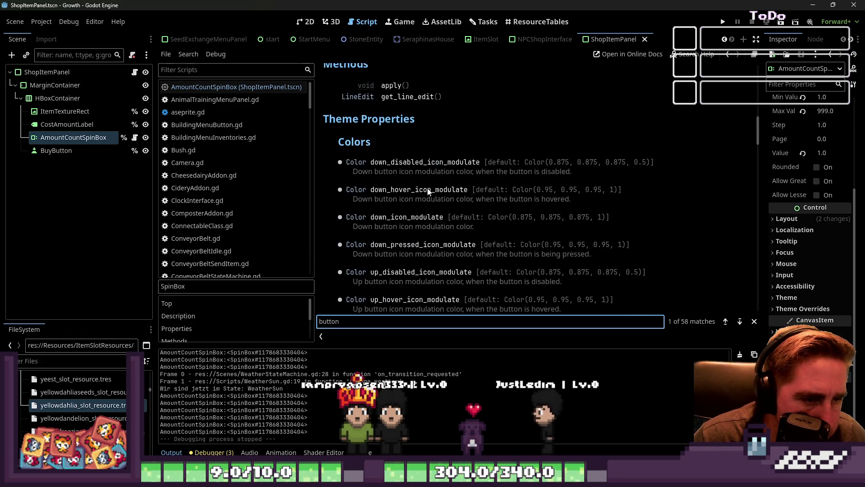
pyautogui.scroll(-6, 427, 185)
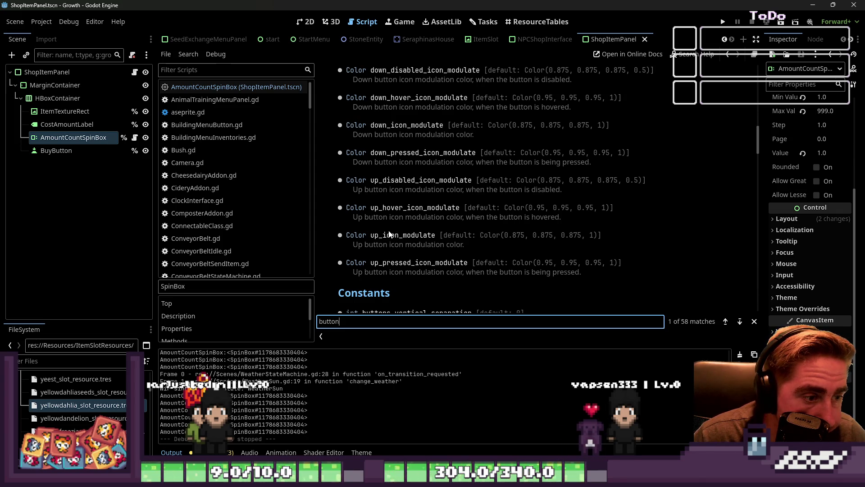
pyautogui.scroll(2, 388, 233)
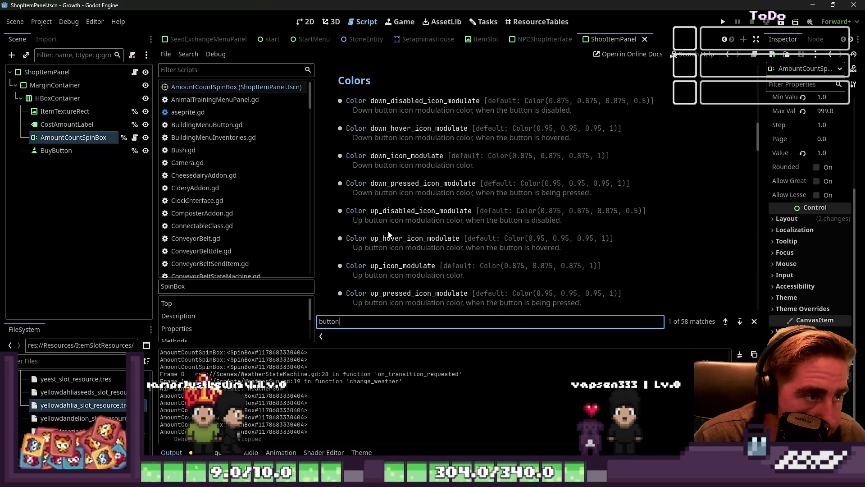
pyautogui.scroll(-2, 388, 234)
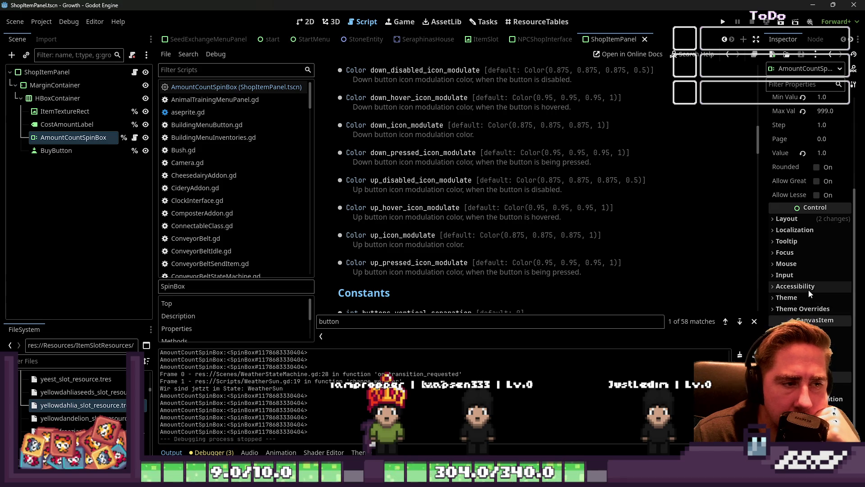
pyautogui.scroll(1, 531, 259)
pyautogui.scroll(-1, 532, 260)
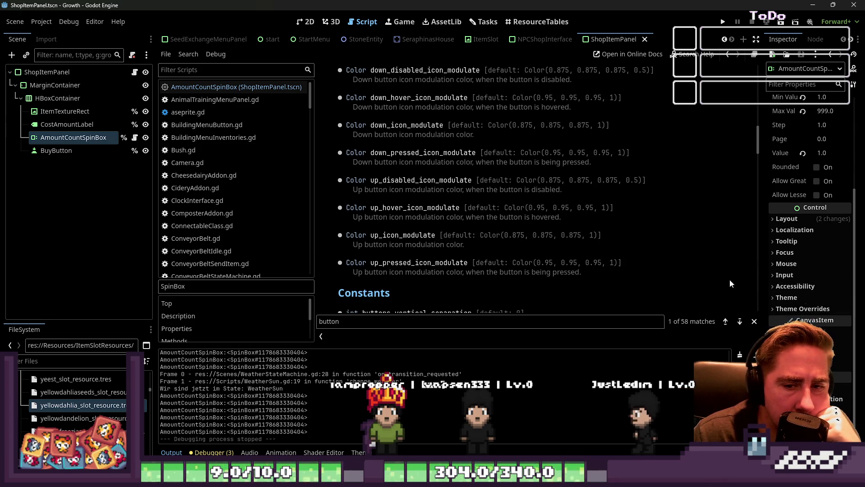
# Step: Expand AmountCountSpinBox's Theme Overrides > Colors in the Inspector and enable Up Hover Icon Modulate
pyautogui.click(786, 218)
pyautogui.click(787, 218)
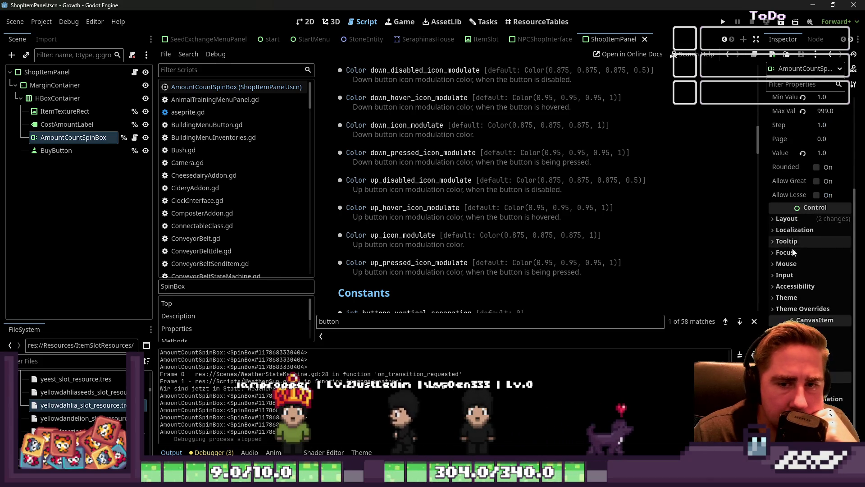
pyautogui.click(796, 299)
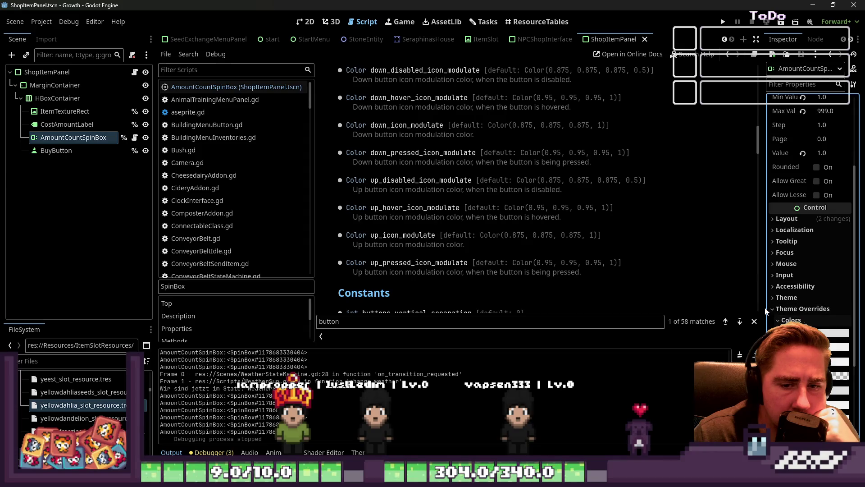
pyautogui.moveTo(761, 305); pyautogui.dragTo(613, 333)
pyautogui.scroll(-3, 677, 345)
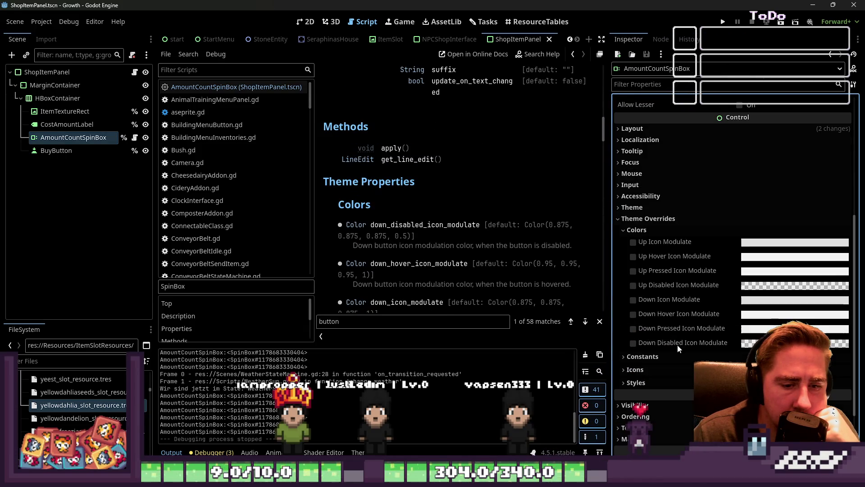
pyautogui.click(632, 257)
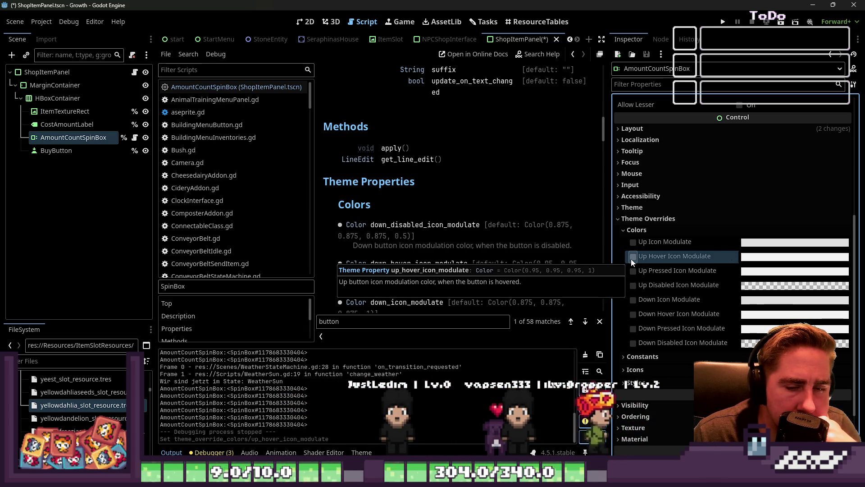
pyautogui.scroll(-2, 649, 298)
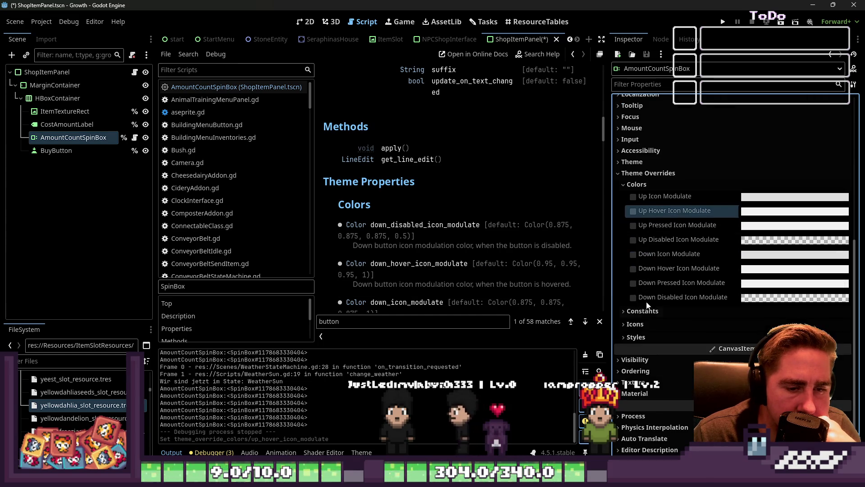
# Step: Override all four Up icon modulate colours, making Up Disabled fully opaque
pyautogui.click(632, 196)
pyautogui.click(632, 210)
pyautogui.click(633, 224)
pyautogui.click(633, 239)
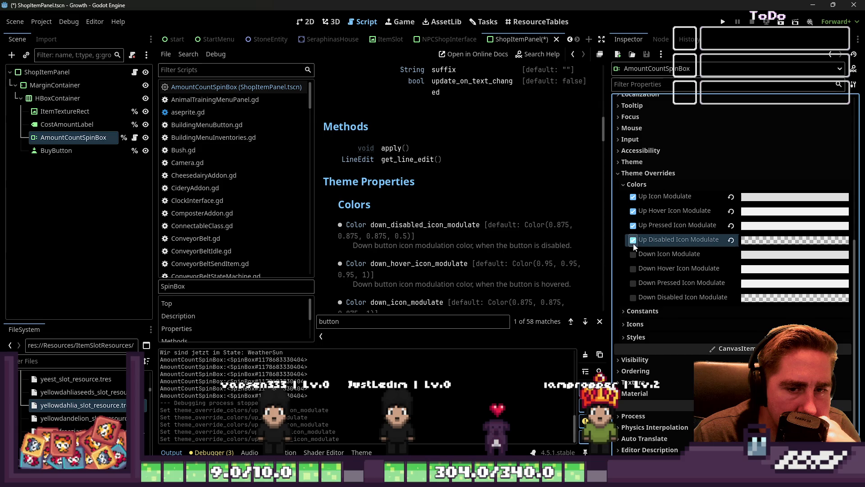
pyautogui.click(744, 241)
pyautogui.click(720, 261)
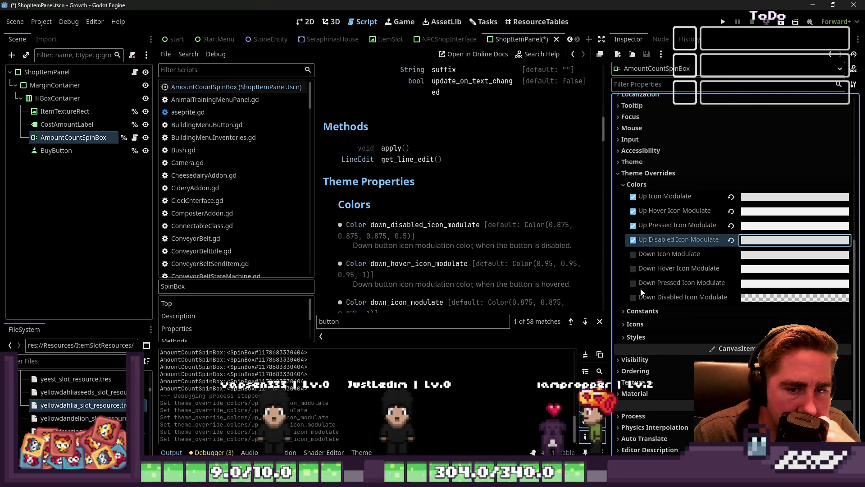
# Step: Override all four Down icon modulate colours with an opaque Down Disabled, then run the game
pyautogui.click(633, 297)
pyautogui.click(746, 297)
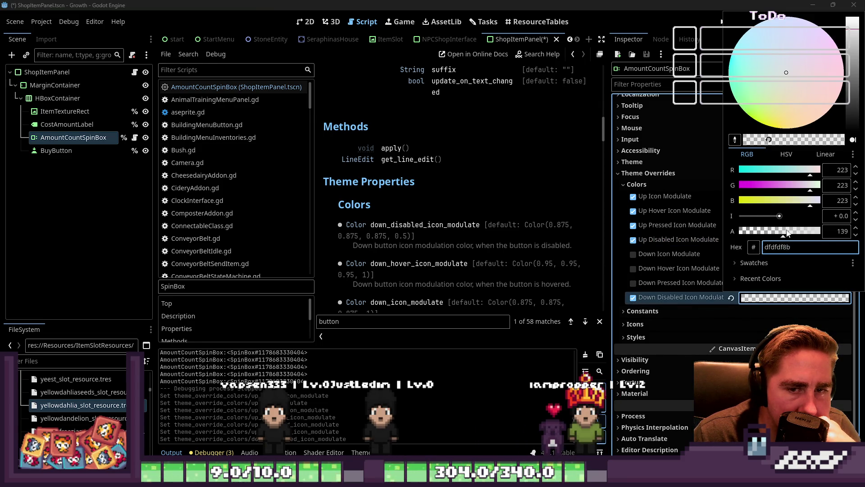
pyautogui.click(701, 272)
pyautogui.click(633, 282)
pyautogui.click(633, 268)
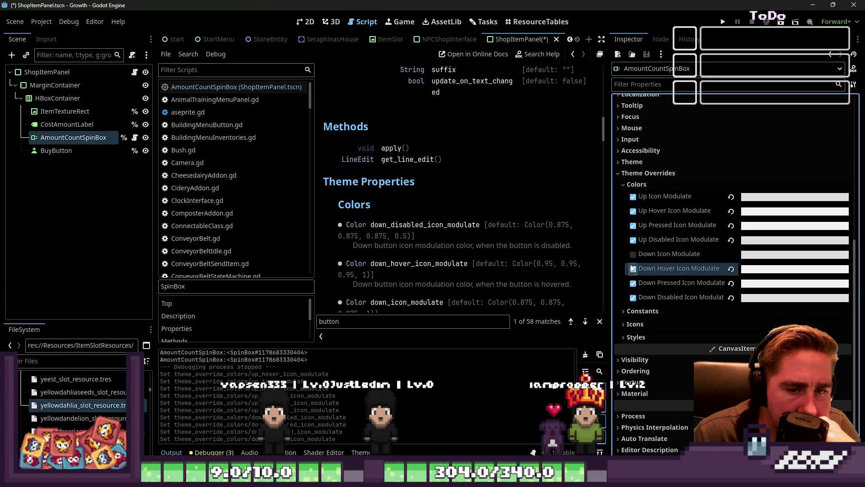
pyautogui.click(633, 254)
pyautogui.click(723, 21)
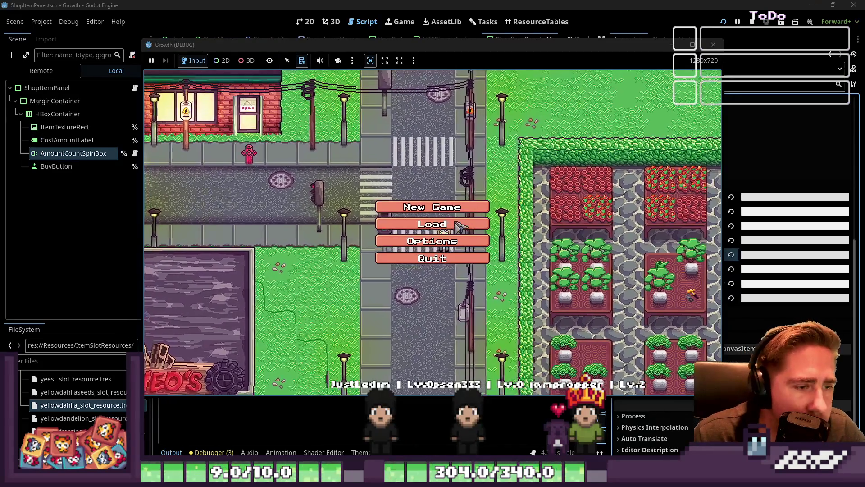
# Step: Load the saved game and walk the player to Seraphina's shop
pyautogui.click(453, 201)
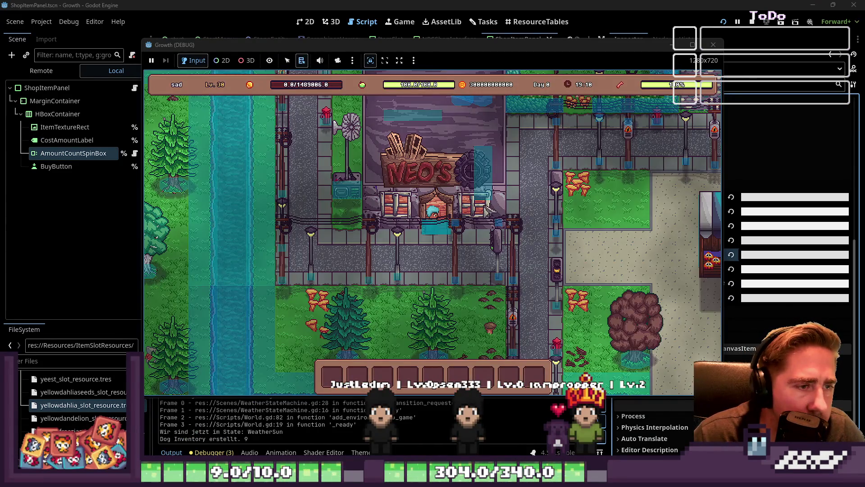
pyautogui.press('d')
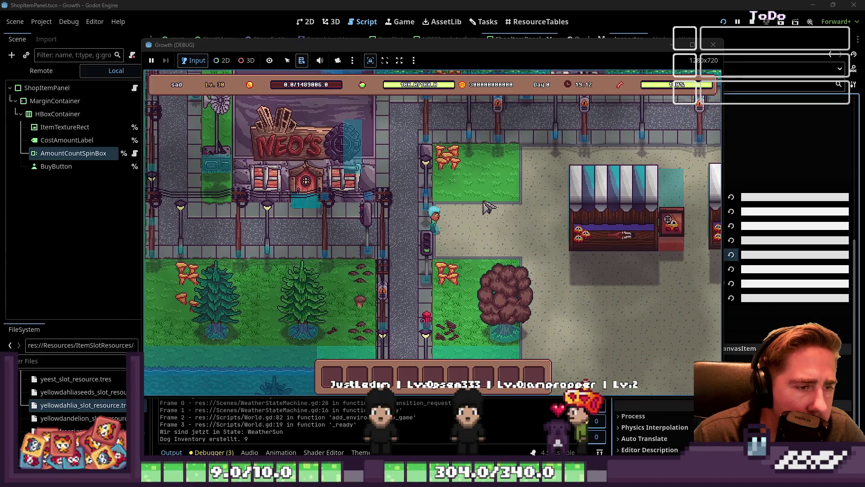
pyautogui.press('d')
pyautogui.press('w')
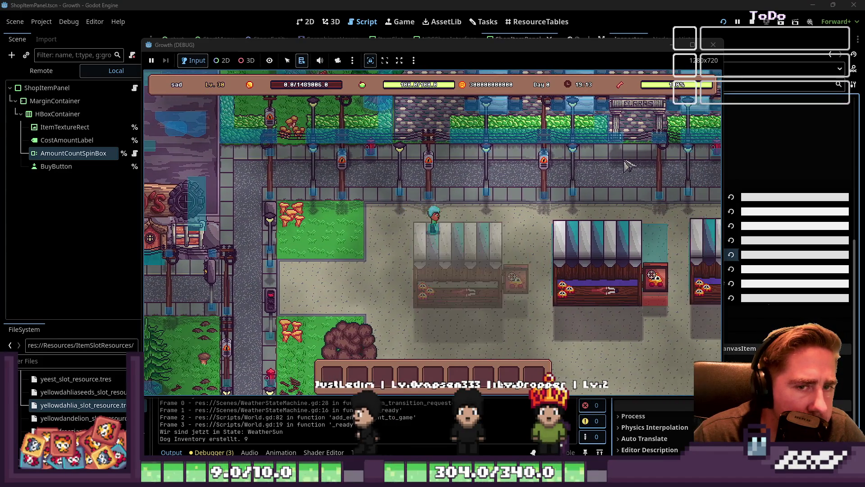
pyautogui.press('d')
pyautogui.press('w')
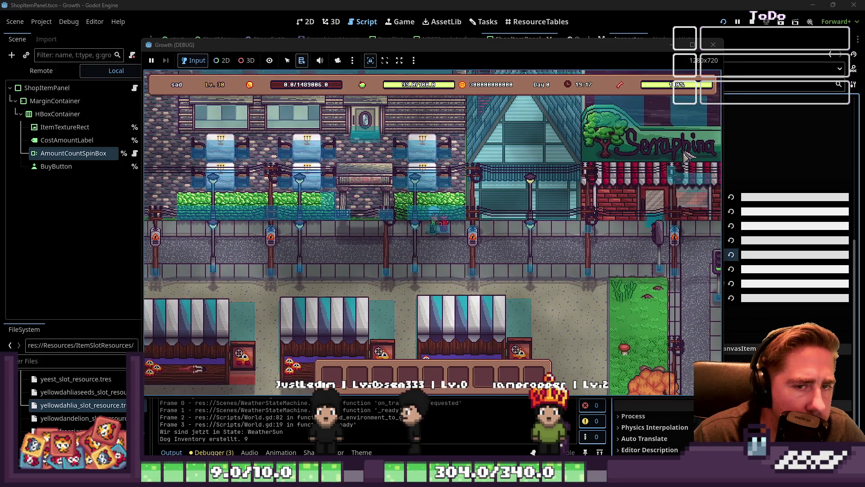
pyautogui.press('s')
# Step: Open the NPC Shop, raise the first item to 5 for 100g, close the game, and widen the docs
pyautogui.click(510, 301)
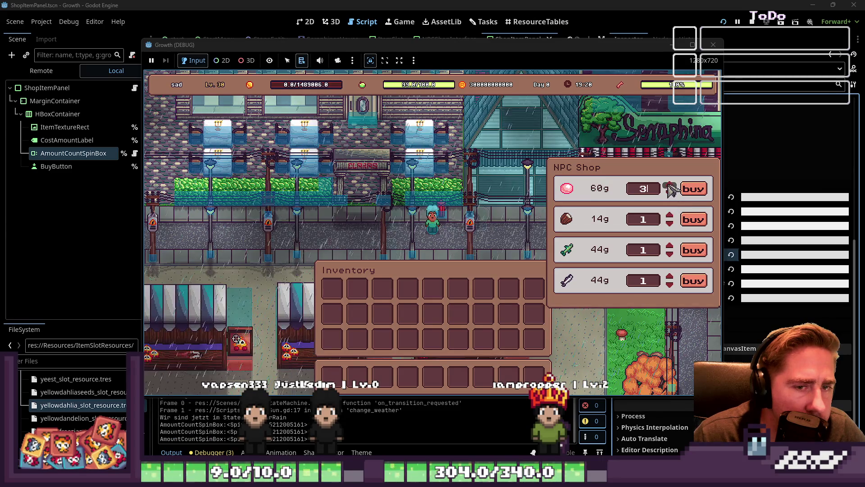
pyautogui.click(669, 185)
pyautogui.click(669, 185)
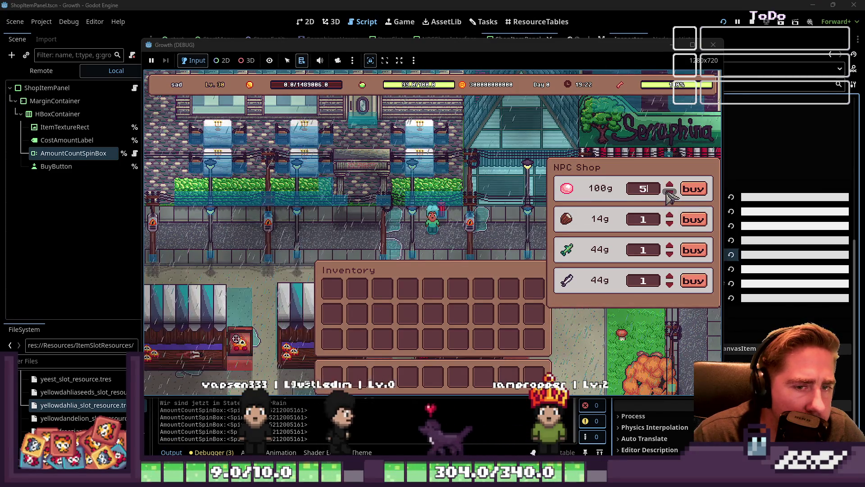
pyautogui.click(719, 109)
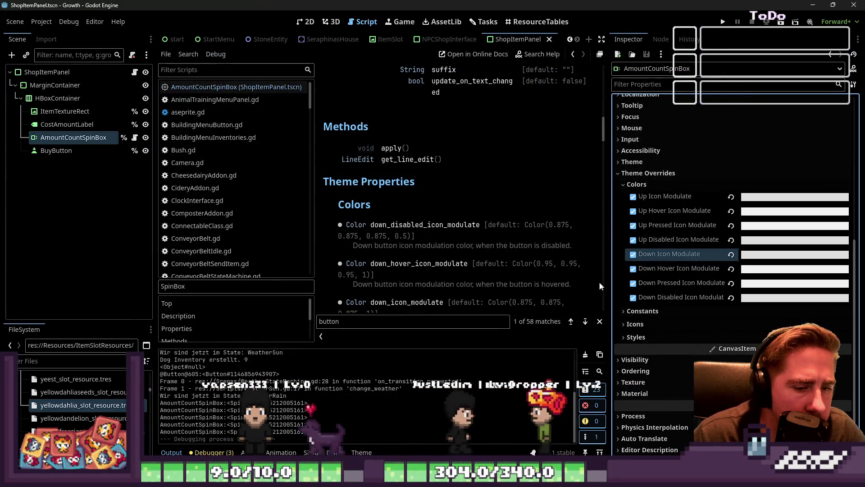
pyautogui.moveTo(611, 245); pyautogui.dragTo(740, 245)
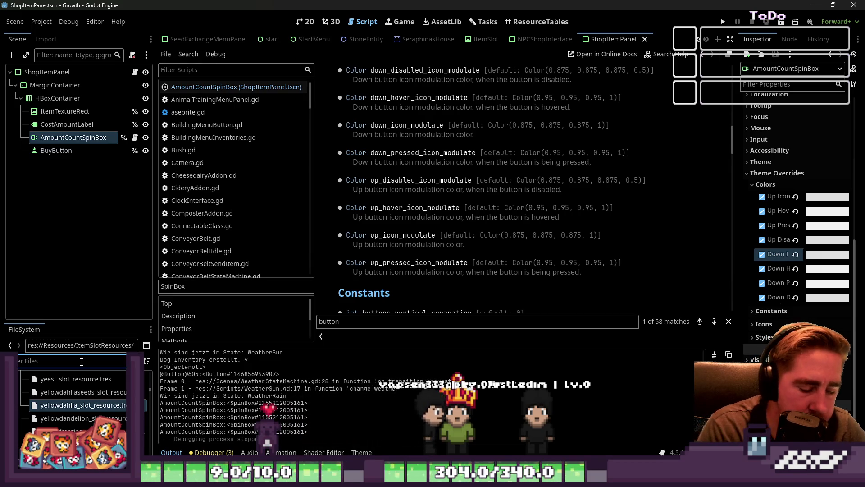
# Step: Filter the FileSystem dock for 'button' to locate button_theme.tres
pyautogui.write('button')
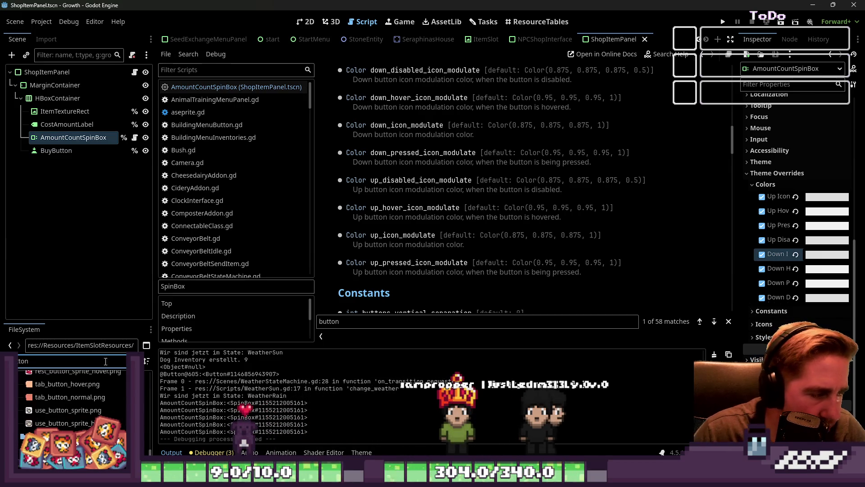
pyautogui.scroll(5, 70, 388)
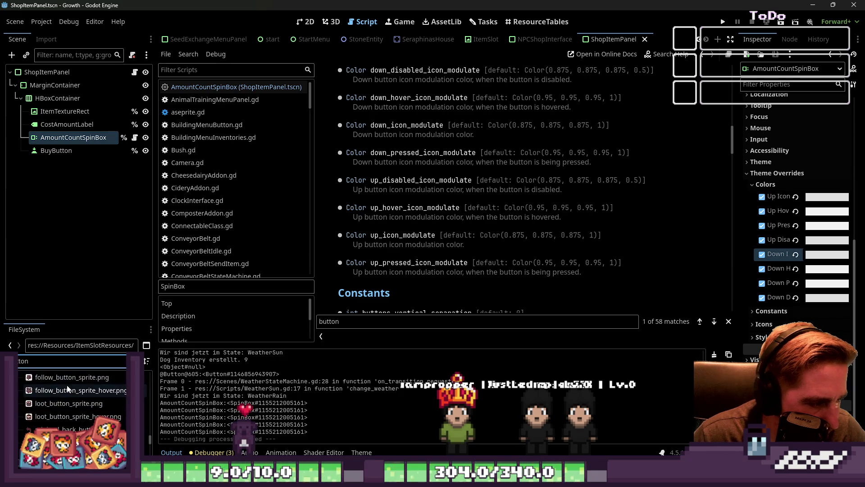
pyautogui.scroll(-5, 69, 388)
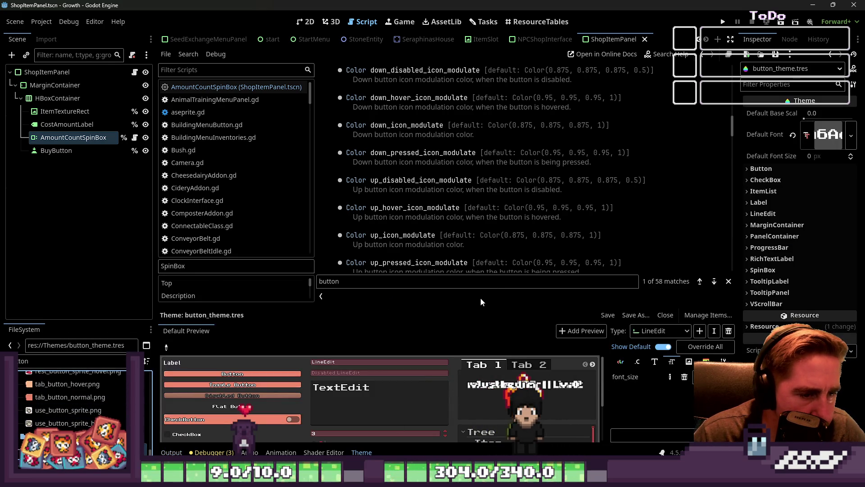
# Step: Enlarge the theme editor, switch to the SpinBox type, and view its constants such as buttons_width 16
pyautogui.moveTo(469, 304); pyautogui.dragTo(450, 153)
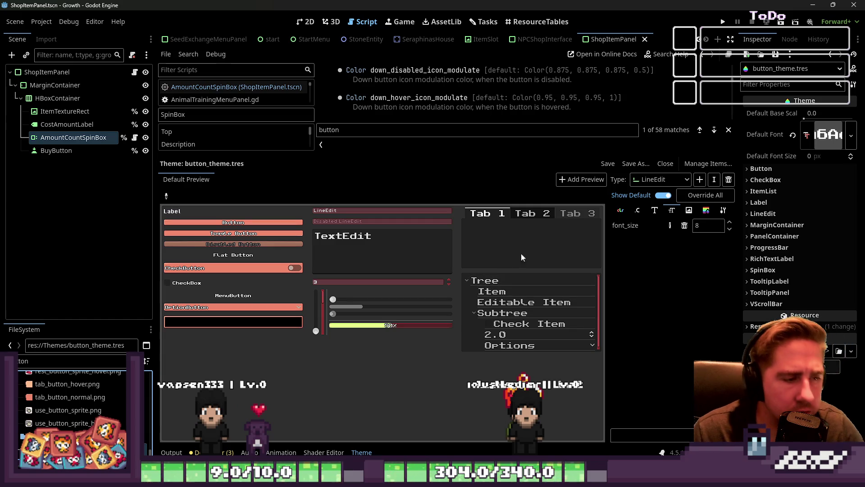
pyautogui.click(656, 181)
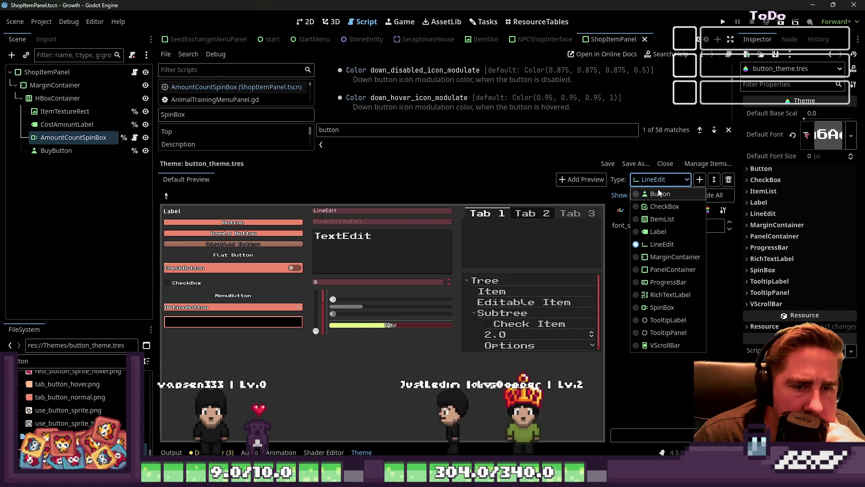
pyautogui.click(667, 307)
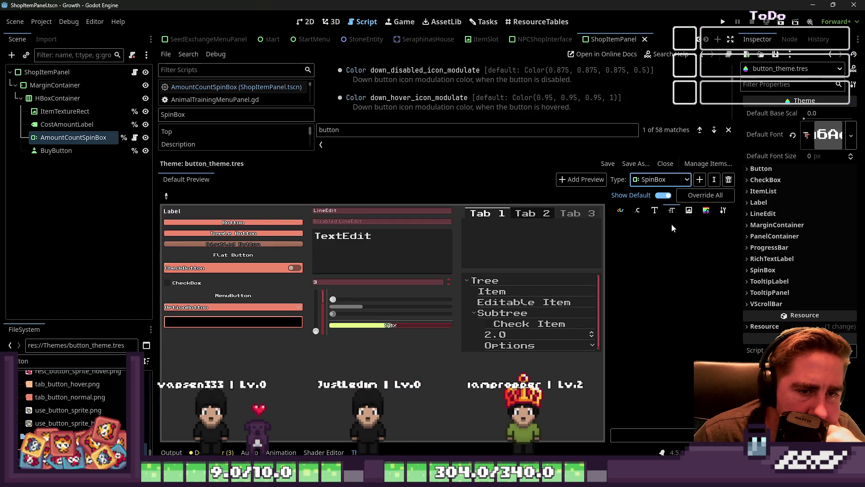
pyautogui.click(637, 210)
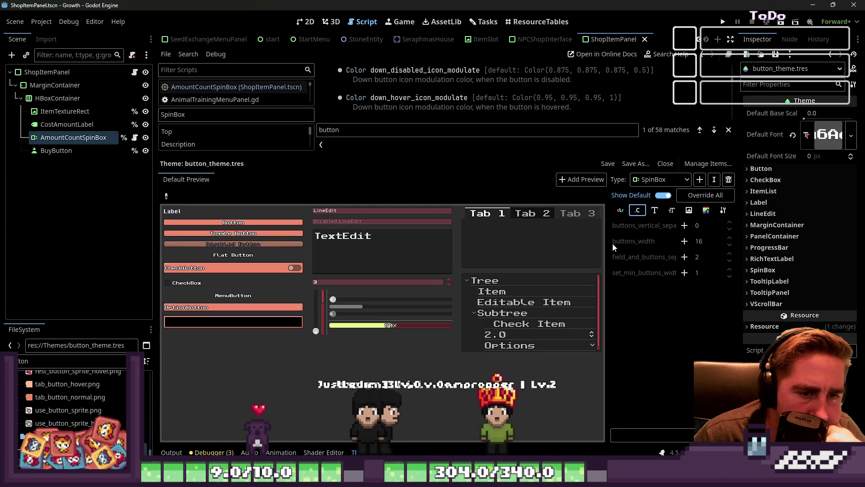
pyautogui.moveTo(608, 244)
pyautogui.mouseDown()
pyautogui.moveTo(536, 232)
pyautogui.moveTo(562, 229)
pyautogui.mouseUp()
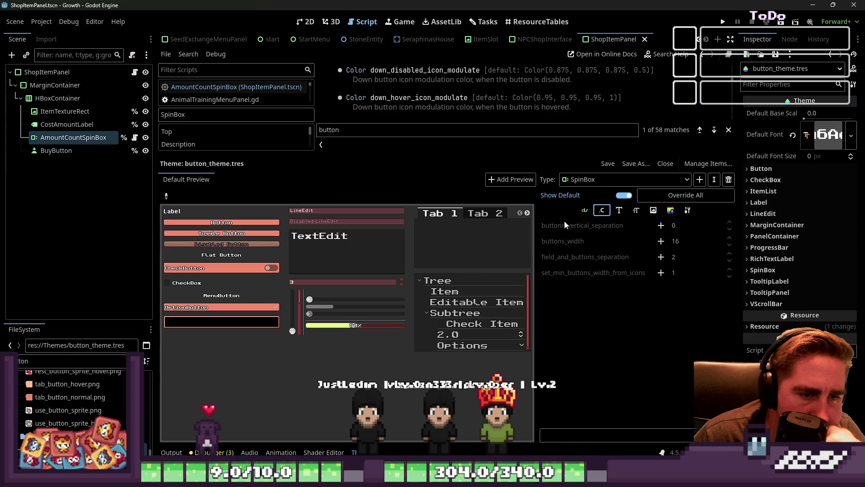
pyautogui.click(585, 210)
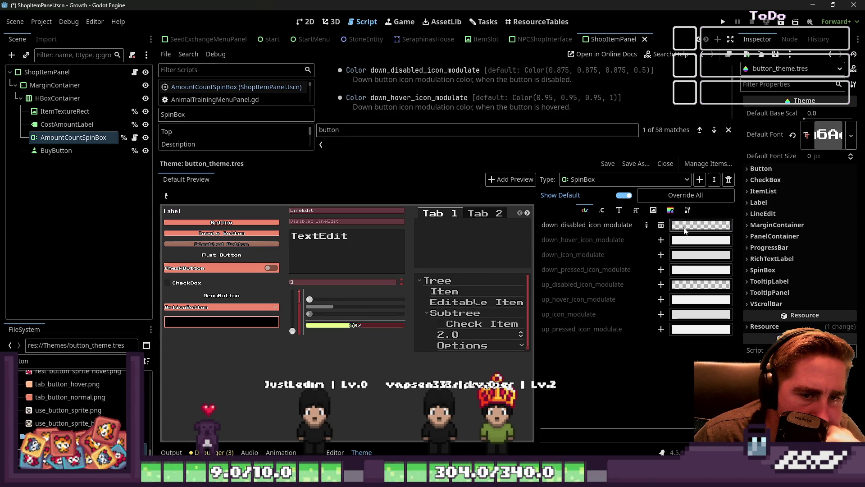
# Step: Check the SpinBox down_disabled_icon_modulate colour (translucent light grey dfdfdf) in the colour picker
pyautogui.click(683, 226)
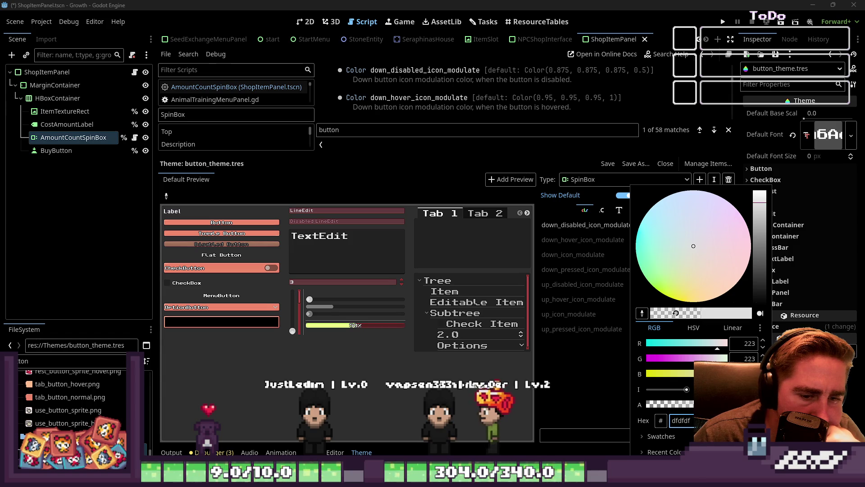
pyautogui.click(585, 386)
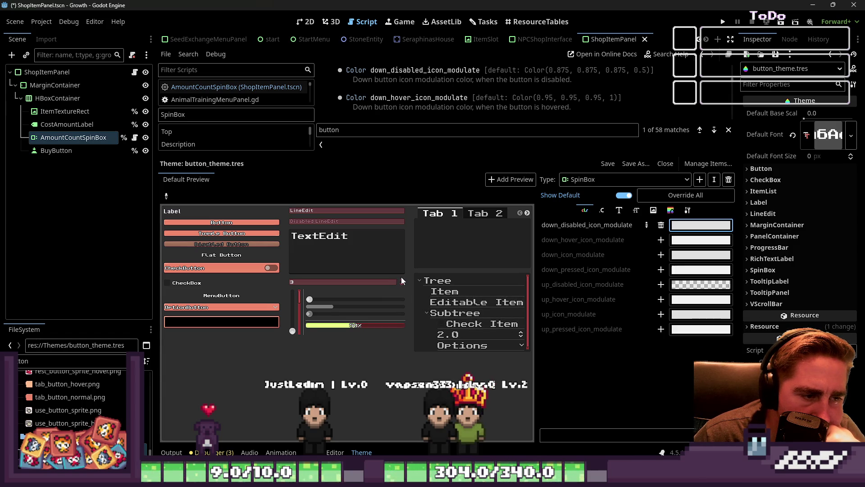
pyautogui.click(694, 224)
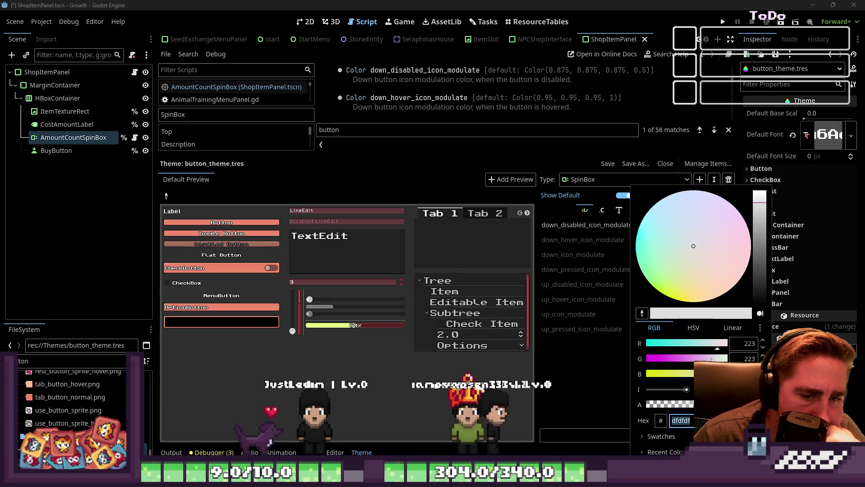
pyautogui.click(402, 283)
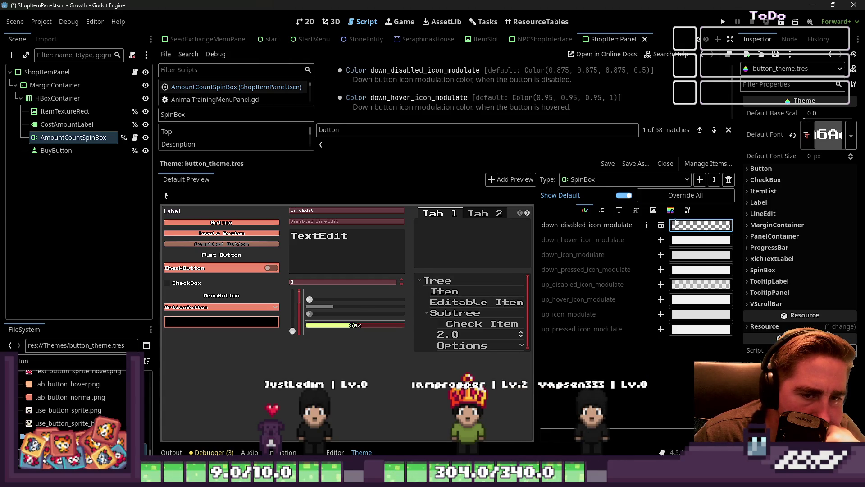
# Step: List the SpinBox icons and inspect the updown icon's updown_buttons.png texture
pyautogui.click(654, 210)
pyautogui.scroll(-3, 651, 290)
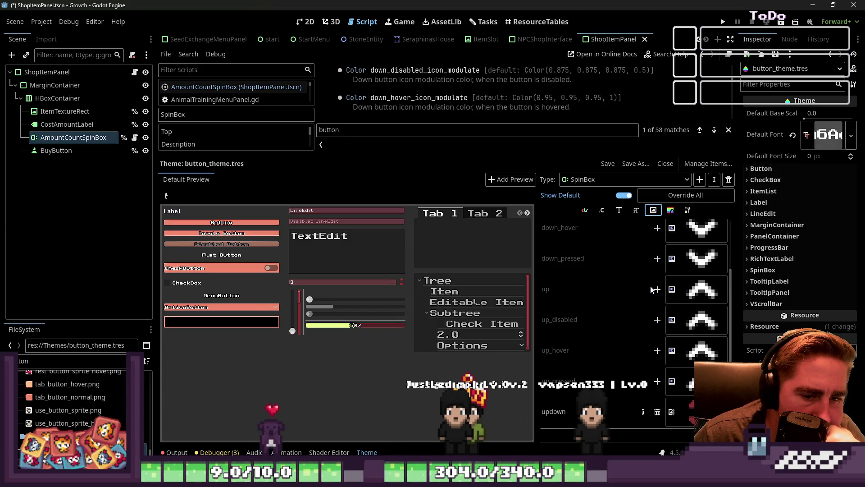
pyautogui.click(673, 413)
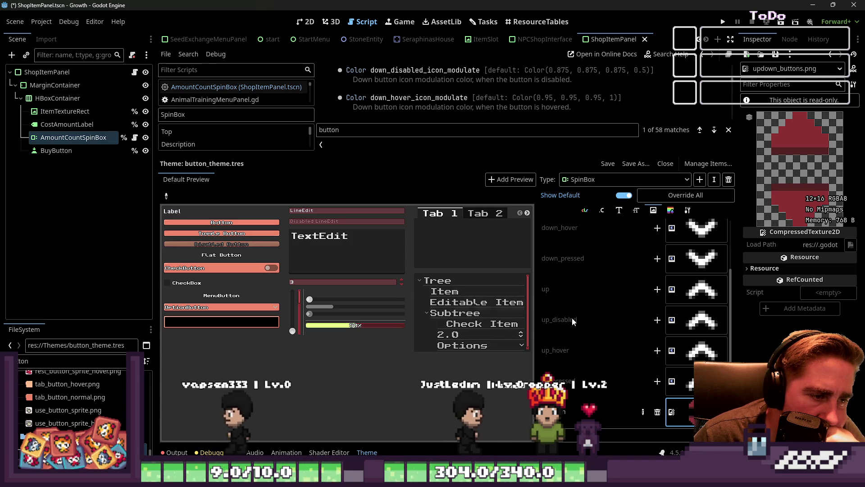
# Step: Filter the FileSystem for 'do' and select the BuildingMenu quantity arrow texture
pyautogui.scroll(2, 685, 330)
pyautogui.scroll(1, 686, 330)
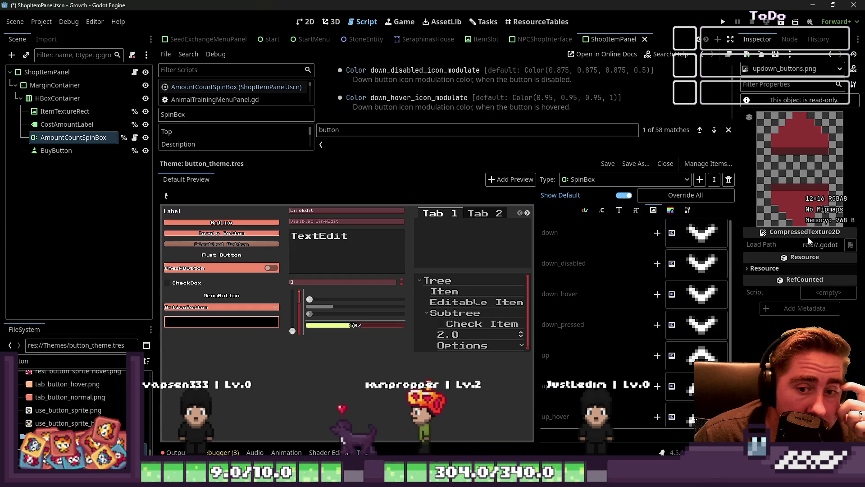
pyautogui.scroll(-3, 685, 337)
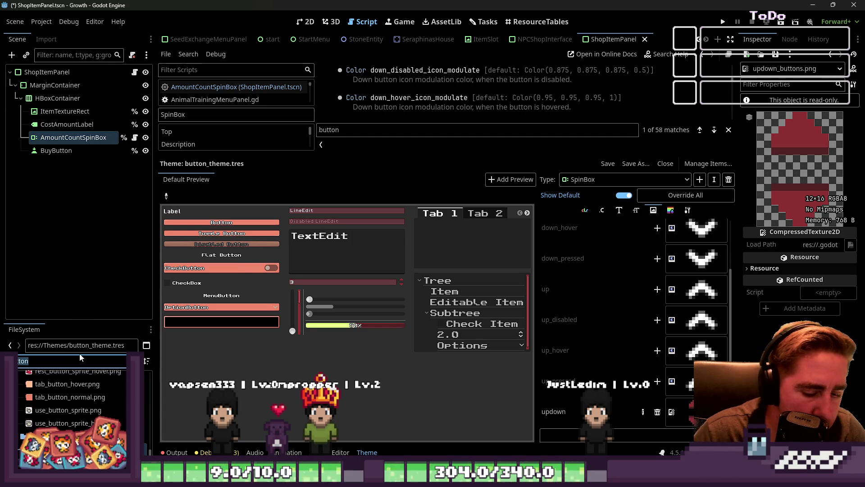
pyautogui.write('do')
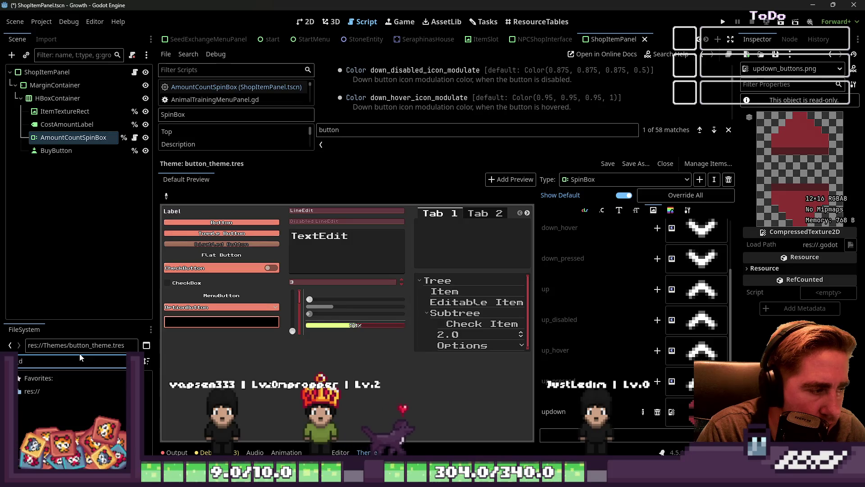
pyautogui.click(57, 398)
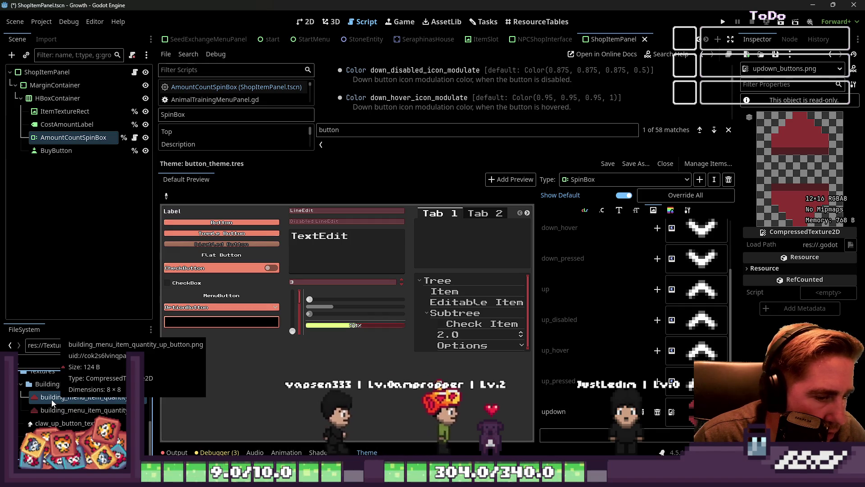
# Step: Override the SpinBox up, up_disabled and up_hover icons and assign the quantity up-button texture to up
pyautogui.moveTo(56, 401)
pyautogui.mouseDown()
pyautogui.moveTo(327, 378)
pyautogui.moveTo(589, 284)
pyautogui.moveTo(681, 273)
pyautogui.moveTo(659, 295)
pyautogui.mouseUp()
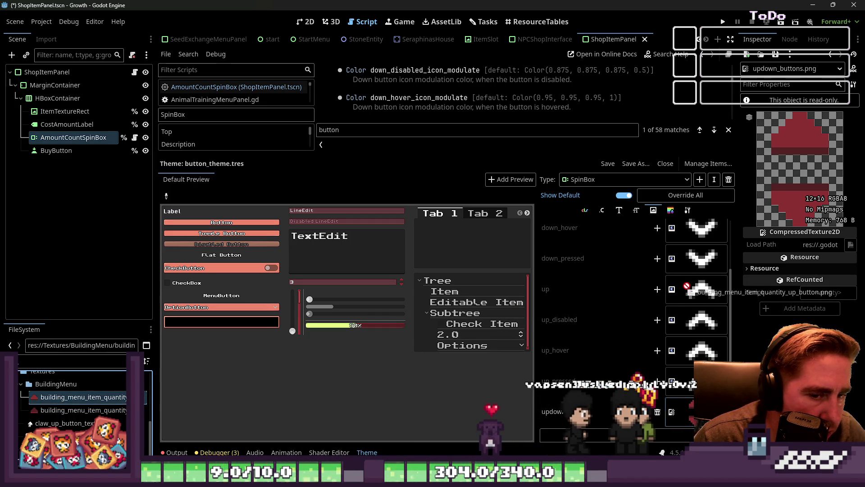
pyautogui.click(657, 320)
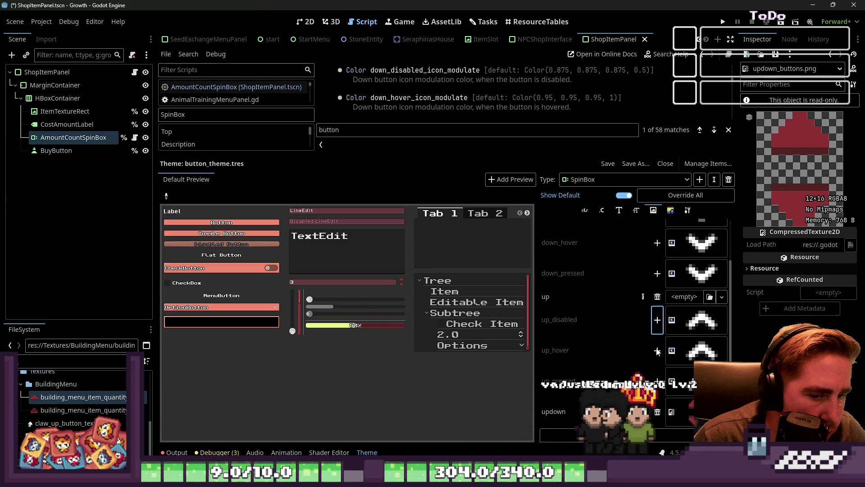
pyautogui.click(657, 304)
pyautogui.click(658, 384)
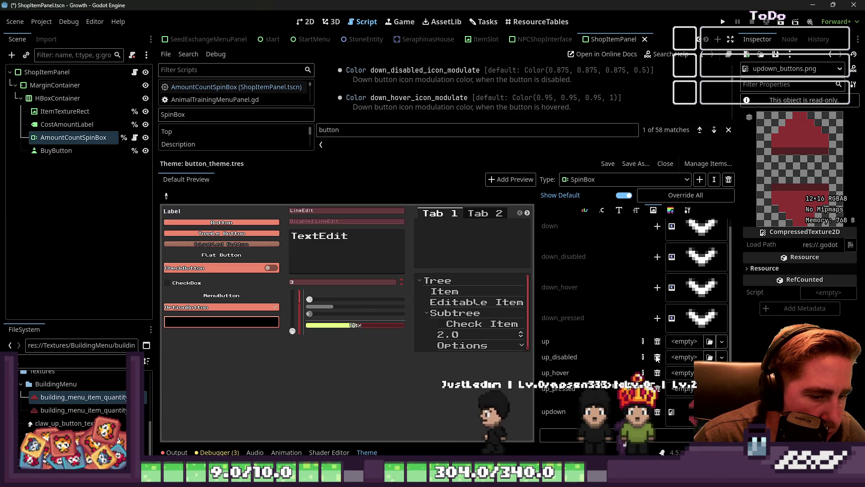
pyautogui.moveTo(84, 397); pyautogui.dragTo(684, 343)
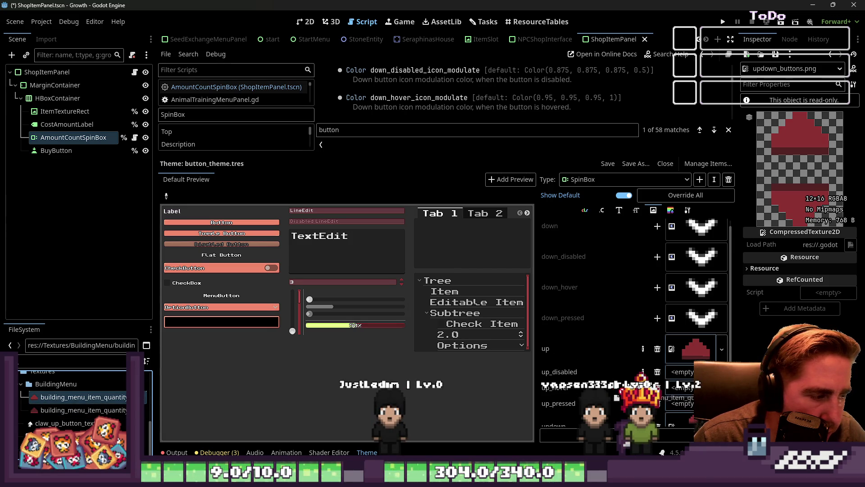
pyautogui.scroll(1, 49, 411)
pyautogui.moveTo(51, 409); pyautogui.dragTo(49, 411)
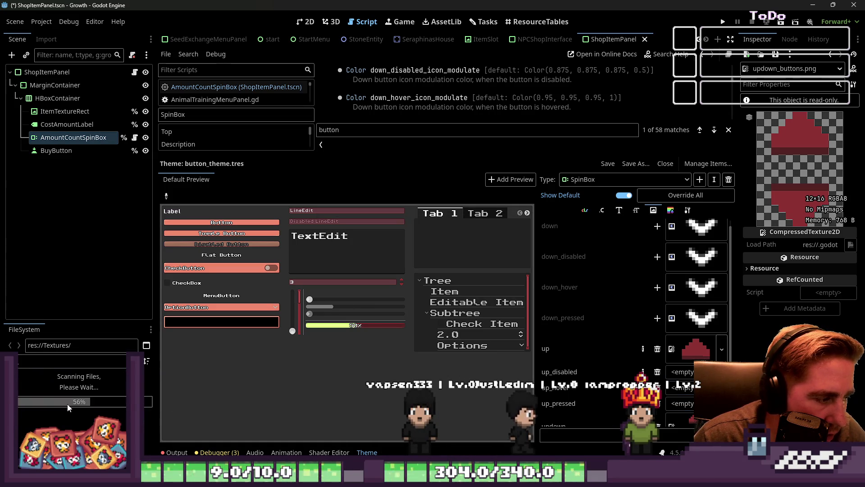
pyautogui.click(52, 418)
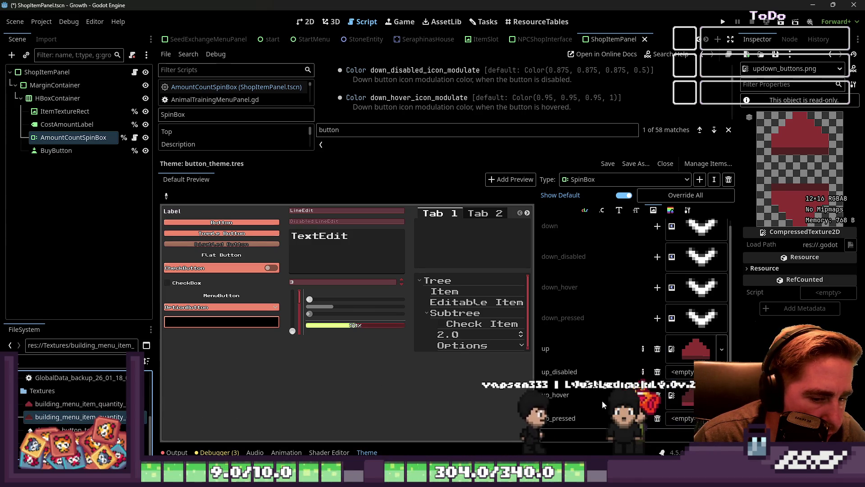
# Step: Override the SpinBox down_pressed, down_hover, down and down_disabled icons
pyautogui.scroll(-1, 631, 325)
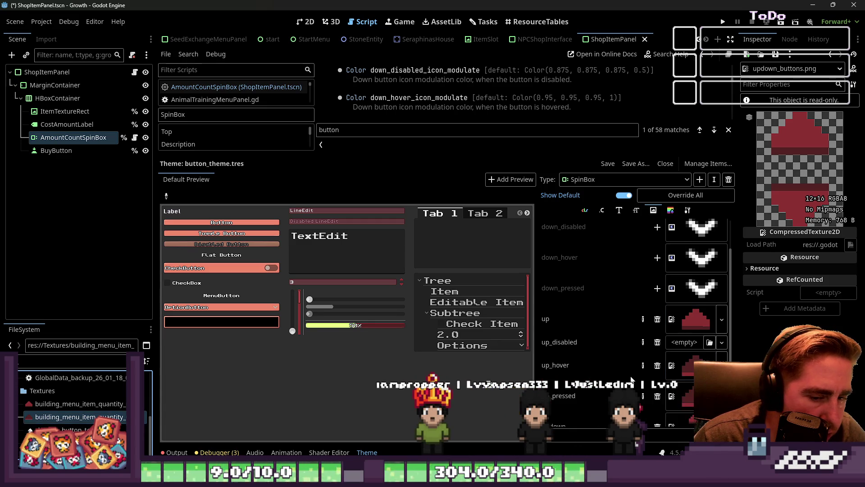
pyautogui.scroll(-1, 631, 378)
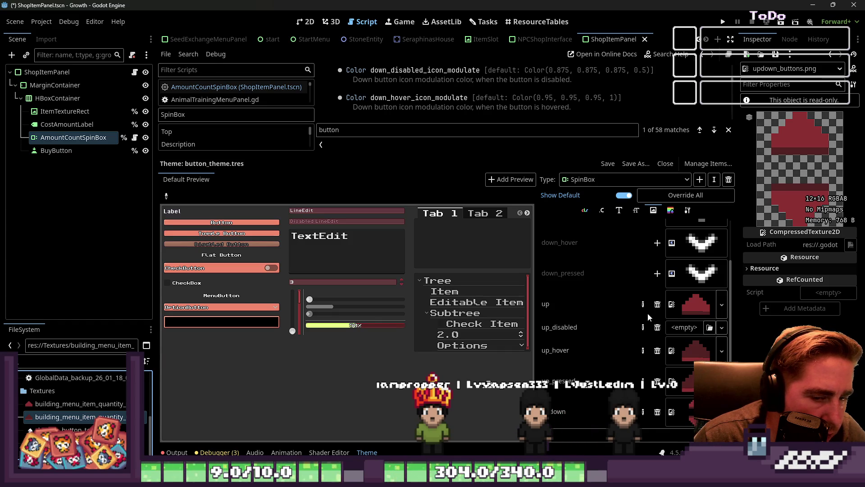
pyautogui.scroll(2, 671, 321)
pyautogui.scroll(-2, 671, 321)
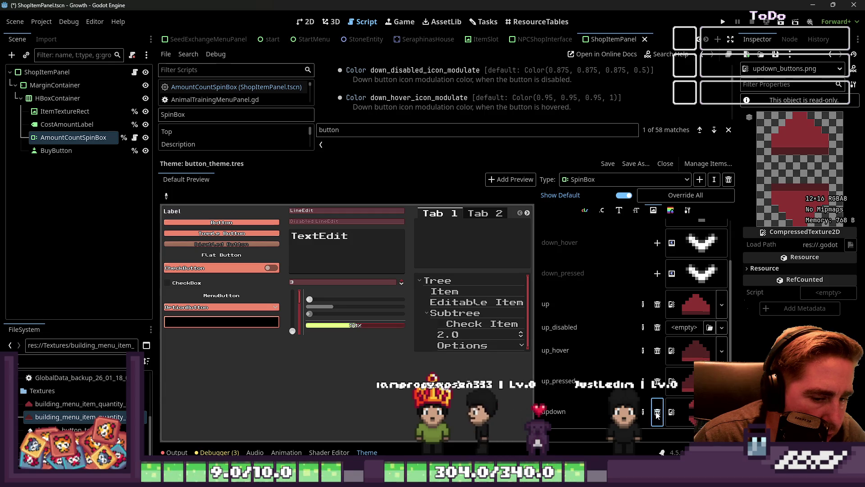
pyautogui.scroll(1, 657, 415)
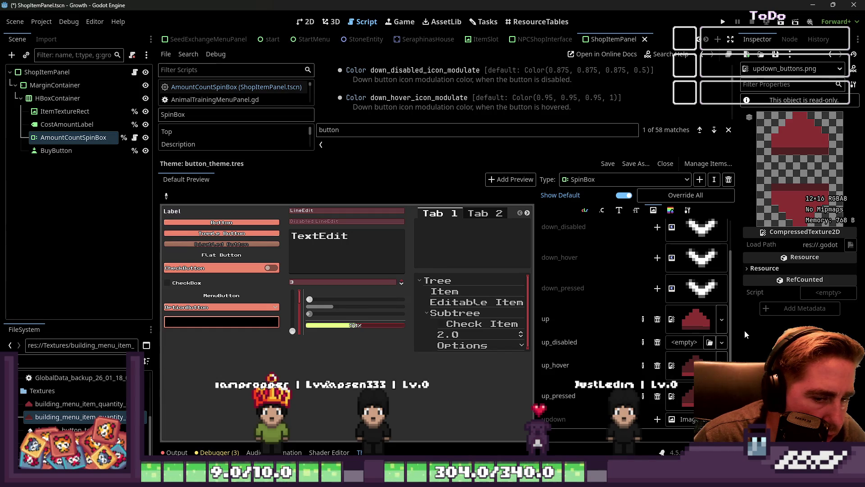
pyautogui.scroll(2, 663, 324)
pyautogui.click(657, 324)
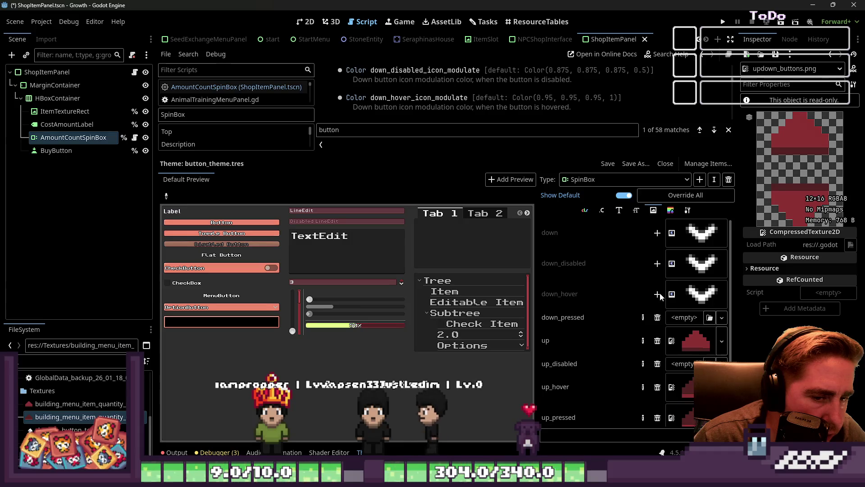
pyautogui.click(657, 294)
pyautogui.click(657, 233)
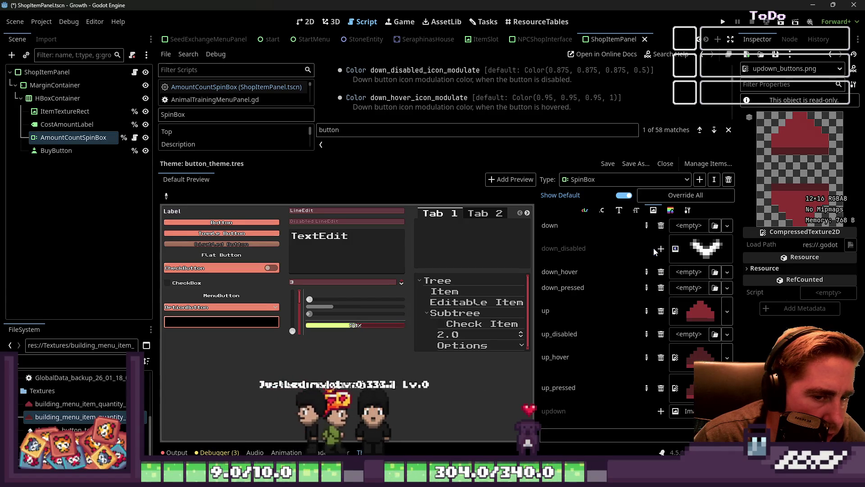
pyautogui.click(657, 248)
# Step: Filter files for 'down_' and drag the quantity down textures into the down and down_hover slots
pyautogui.click(72, 360)
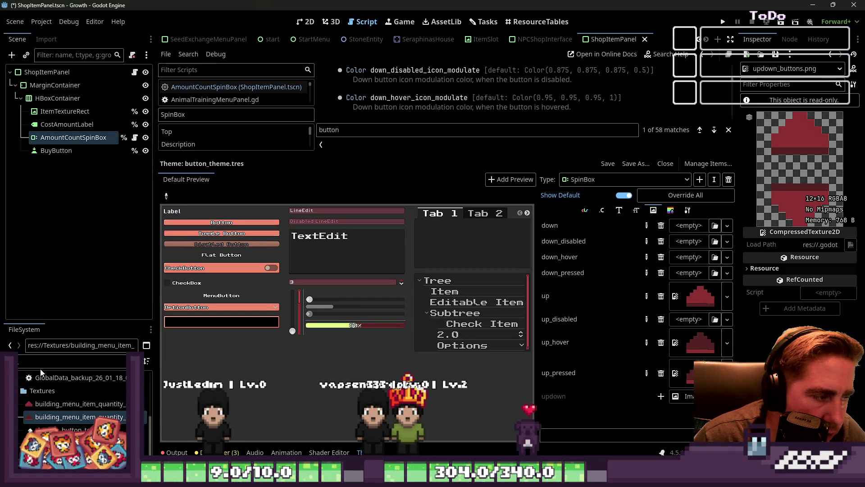
pyautogui.write('down_')
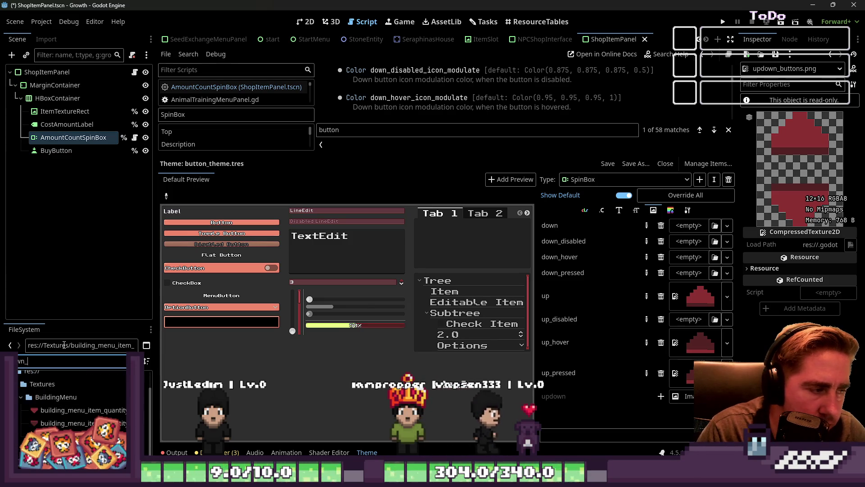
pyautogui.click(61, 410)
pyautogui.moveTo(64, 408); pyautogui.dragTo(681, 230)
pyautogui.moveTo(64, 423)
pyautogui.mouseDown()
pyautogui.moveTo(597, 378)
pyautogui.moveTo(677, 277)
pyautogui.mouseUp()
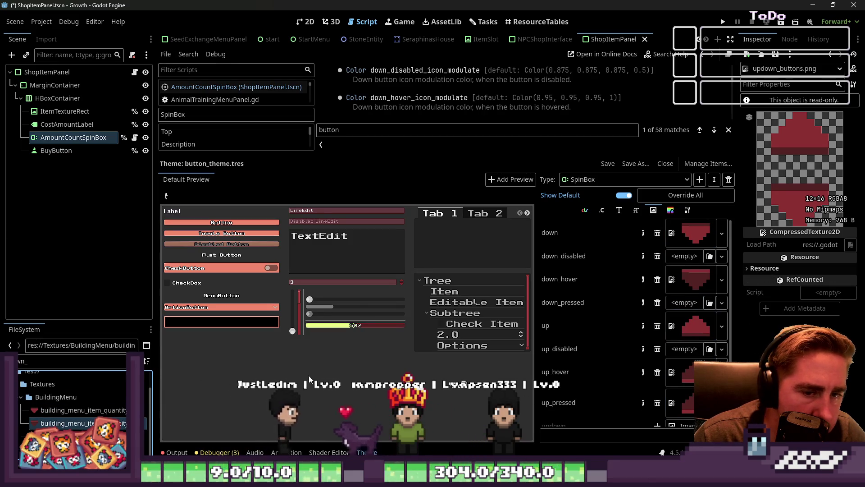
pyautogui.moveTo(63, 423)
pyautogui.mouseDown()
pyautogui.moveTo(658, 324)
pyautogui.moveTo(693, 308)
pyautogui.mouseUp()
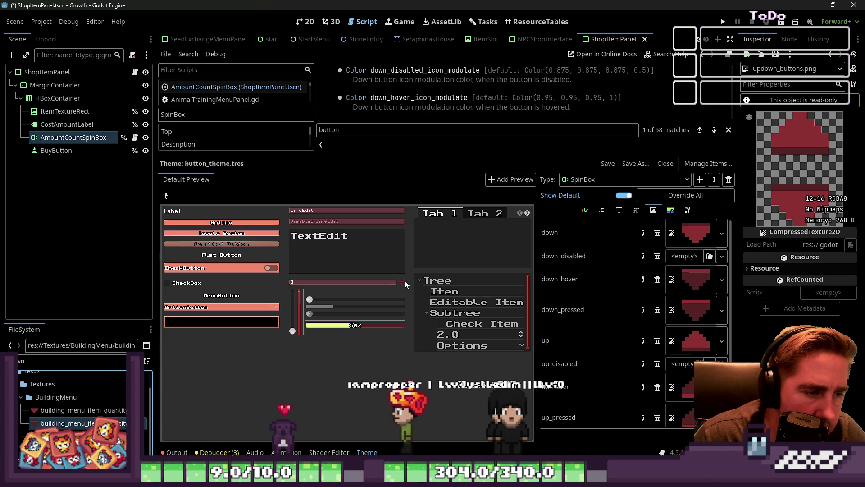
pyautogui.click(636, 210)
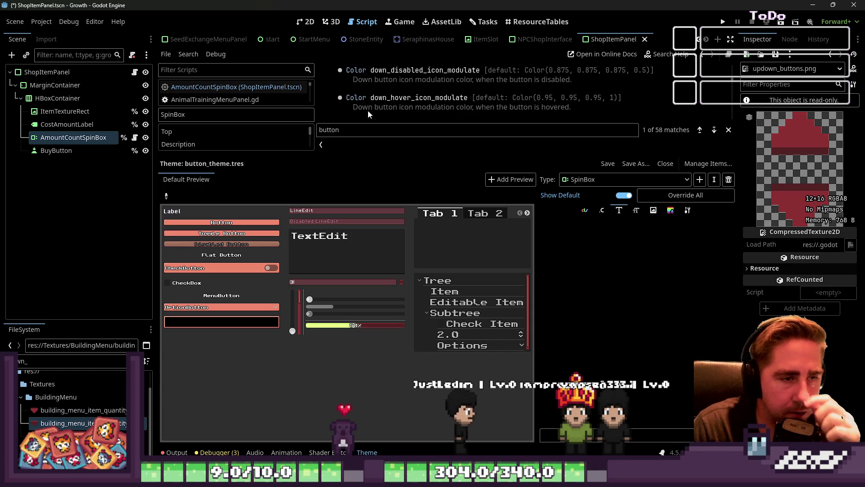
# Step: Drag the splitter below the SpinBox script help downward to show more icon modulate properties
pyautogui.moveTo(409, 160)
pyautogui.mouseDown()
pyautogui.moveTo(414, 293)
pyautogui.moveTo(406, 356)
pyautogui.moveTo(369, 384)
pyautogui.moveTo(426, 218)
pyautogui.mouseUp()
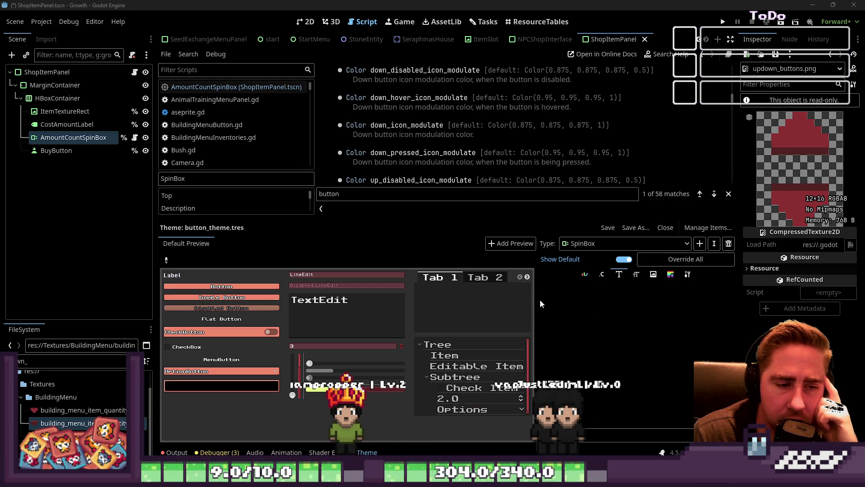
# Step: Narrow the theme Default Preview panel to widen the SpinBox property list
pyautogui.moveTo(536, 301)
pyautogui.mouseDown()
pyautogui.moveTo(487, 309)
pyautogui.moveTo(496, 309)
pyautogui.mouseUp()
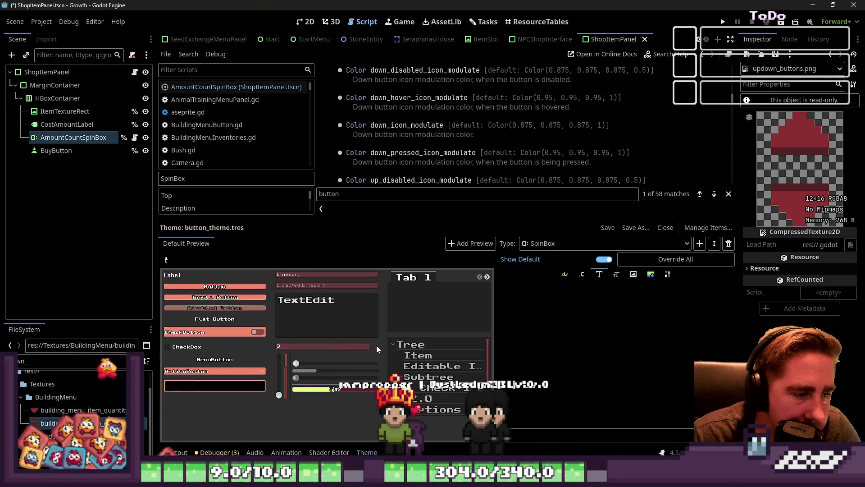
# Step: Set SpinBox down_background_hovered and down_background_pressed to new empty styleboxes
pyautogui.click(633, 273)
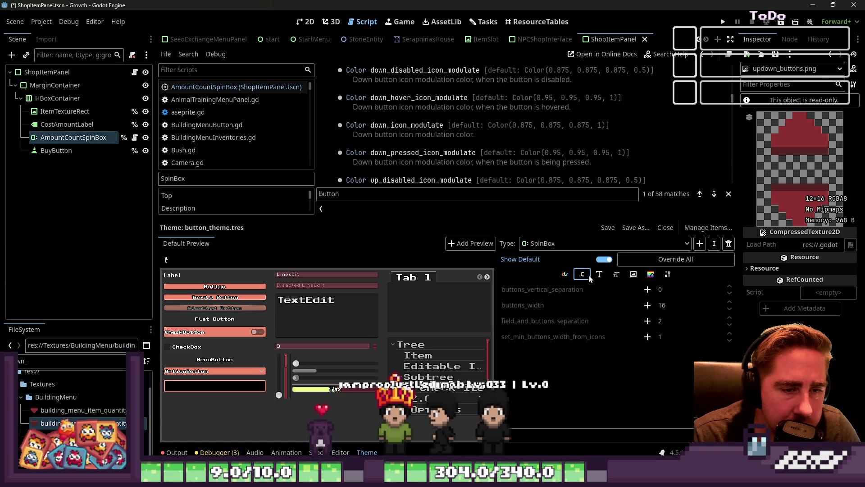
pyautogui.click(650, 274)
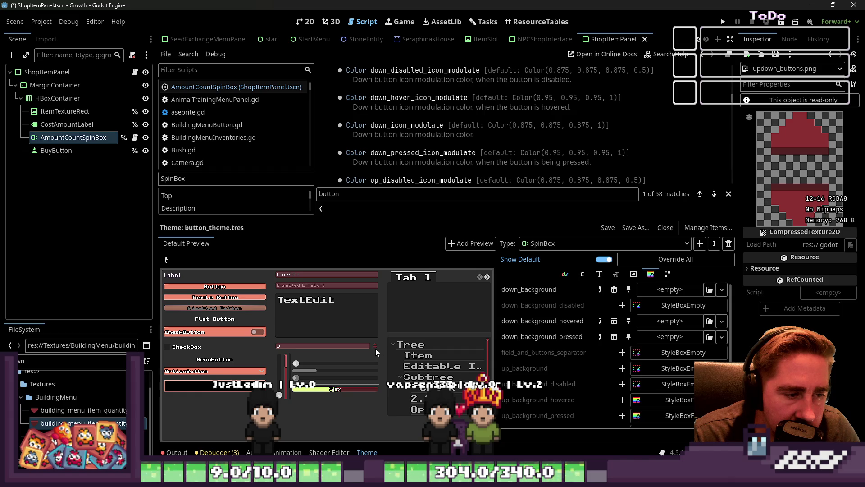
pyautogui.click(709, 321)
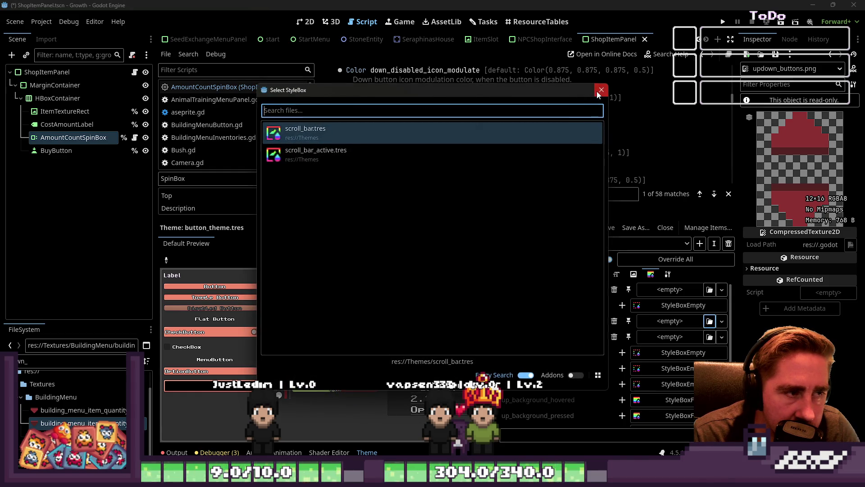
pyautogui.click(601, 90)
pyautogui.click(721, 321)
pyautogui.click(713, 352)
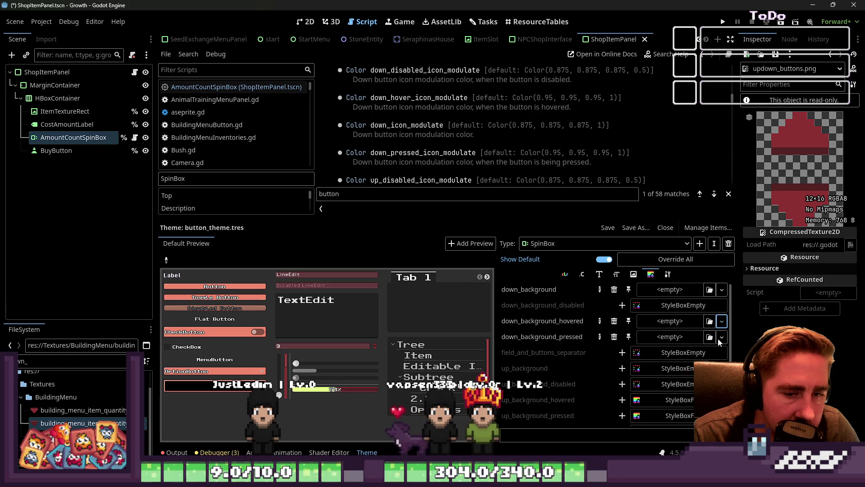
pyautogui.click(721, 337)
pyautogui.click(687, 364)
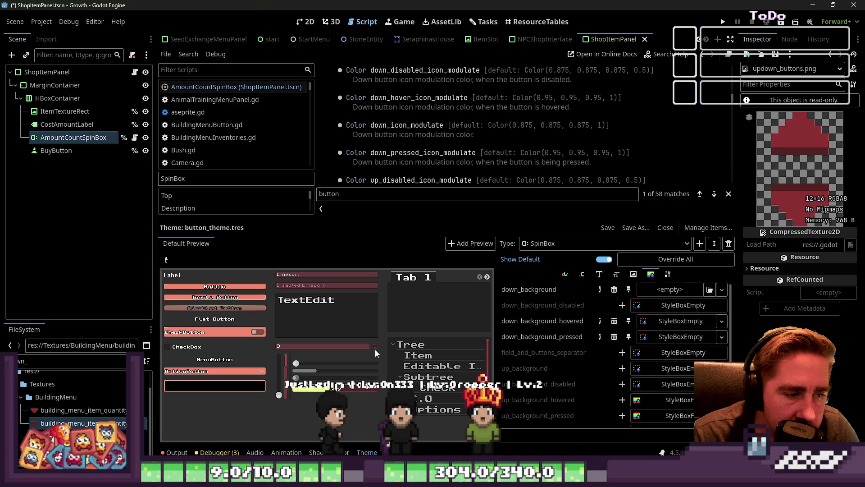
# Step: Add an override for up_background_hovered and bring up its new stylebox choices
pyautogui.scroll(-1, 599, 358)
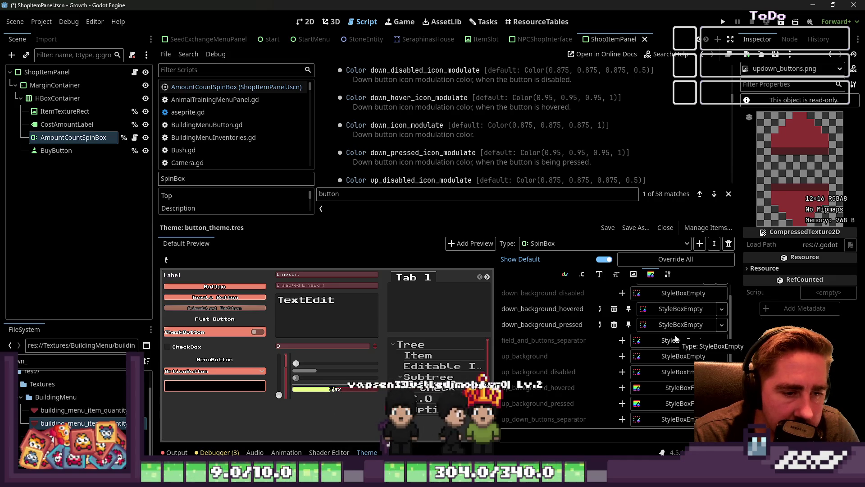
pyautogui.click(622, 388)
pyautogui.click(670, 388)
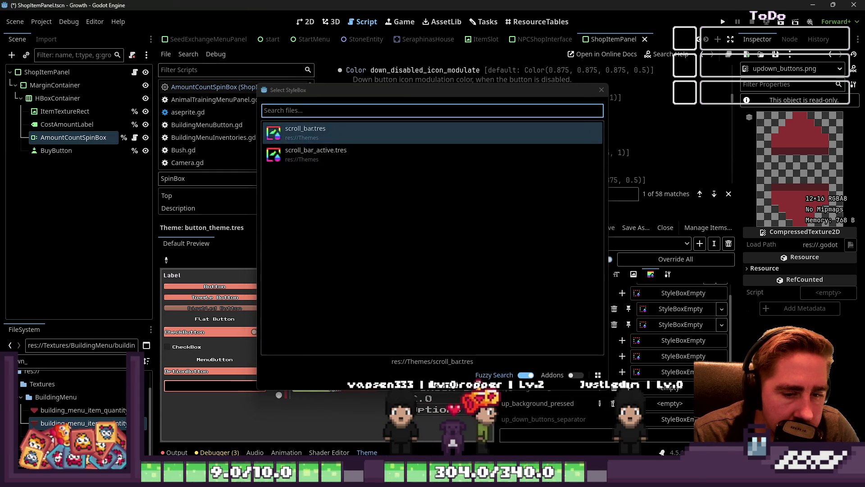
pyautogui.click(601, 90)
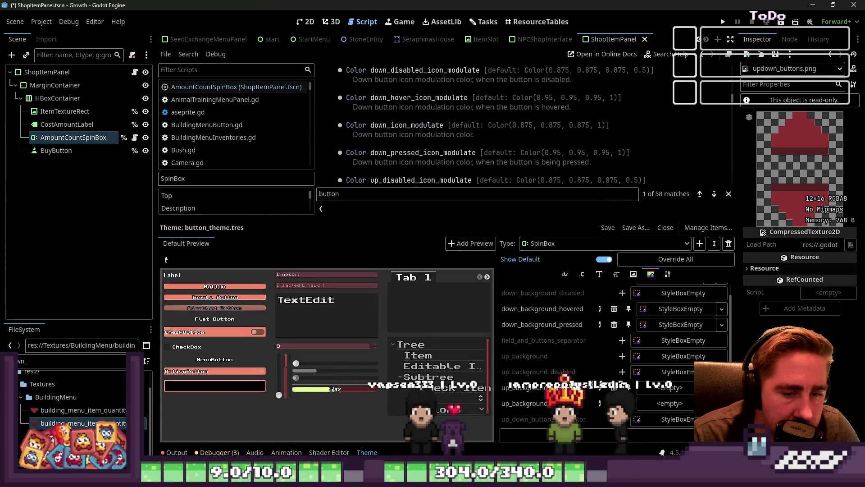
pyautogui.click(721, 403)
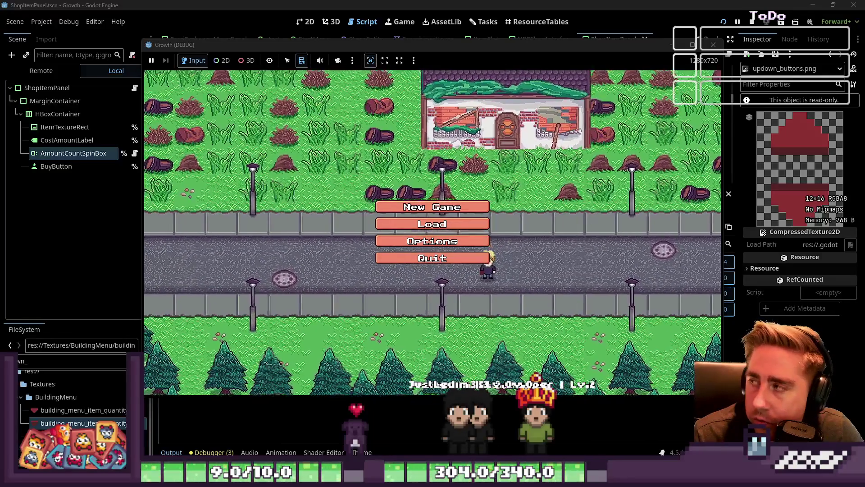
# Step: Start a new game with a character named 'asdgf'
pyautogui.click(426, 207)
pyautogui.click(426, 143)
pyautogui.write('asdgf')
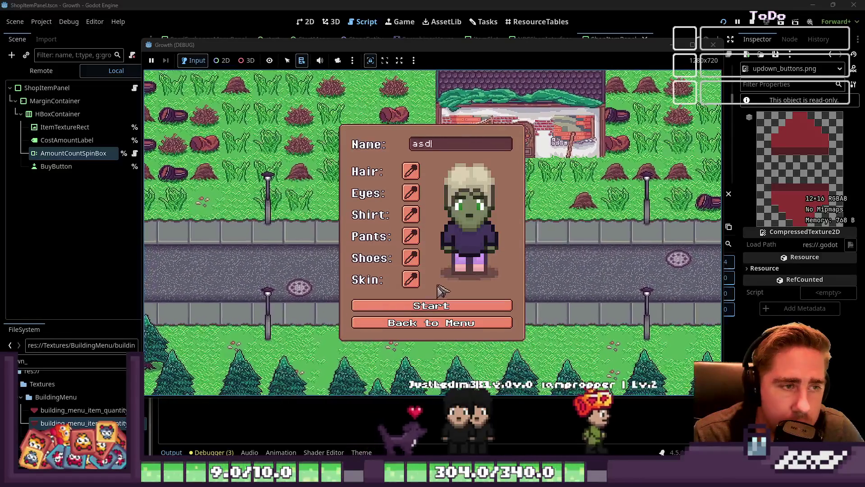
pyautogui.click(412, 310)
# Step: Walk the character to the shop NPC and open the Shop
pyautogui.press('s')
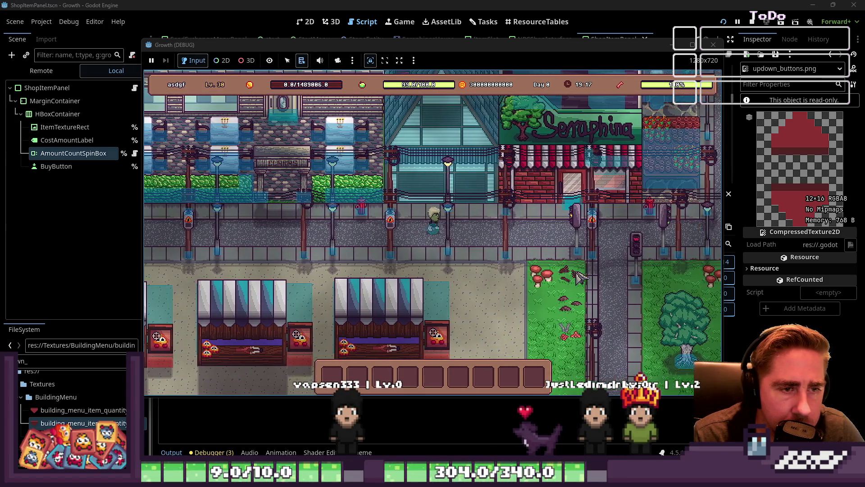
pyautogui.press('d')
pyautogui.press('w')
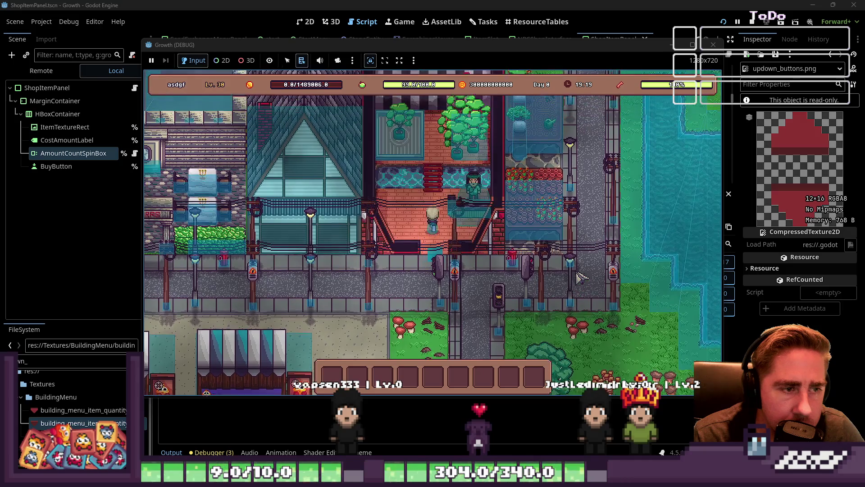
pyautogui.press('w')
pyautogui.click(483, 207)
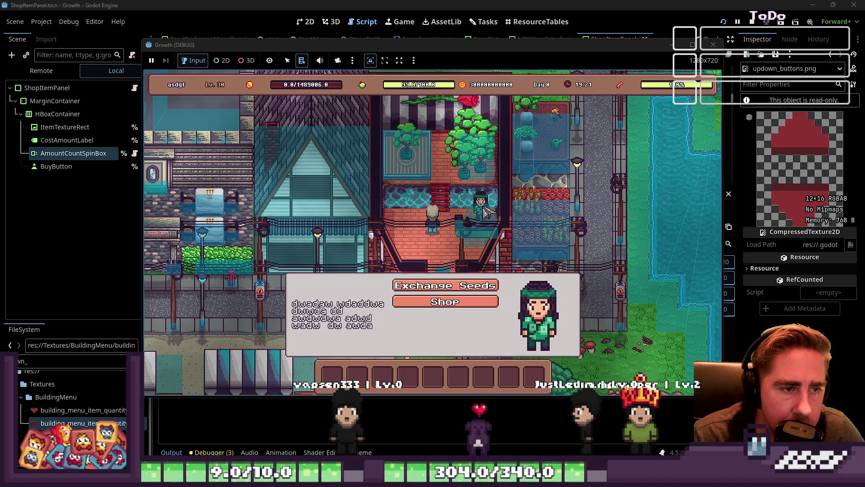
pyautogui.click(433, 299)
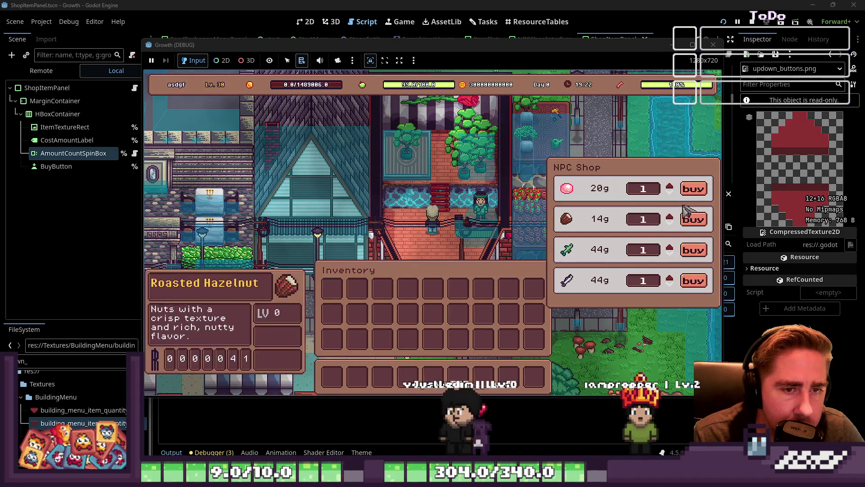
# Step: Use the quantity box's up/down arrows to set the first item's quantity to 10
pyautogui.click(670, 186)
pyautogui.click(670, 186)
pyautogui.click(670, 186)
pyautogui.click(669, 186)
pyautogui.click(670, 186)
pyautogui.click(670, 186)
pyautogui.click(670, 186)
pyautogui.click(670, 193)
pyautogui.click(671, 193)
pyautogui.click(671, 193)
pyautogui.click(670, 186)
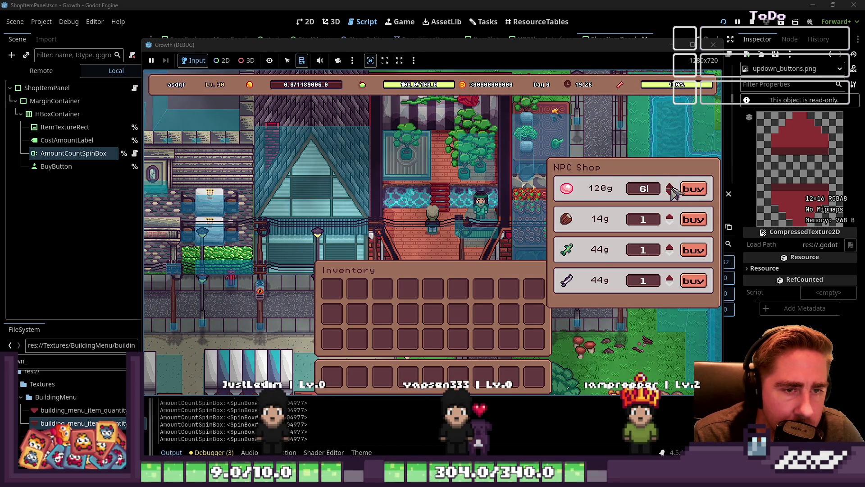
pyautogui.click(670, 186)
# Step: Buy 10 Rose Quartz four times for 40 total, then stop the game
pyautogui.click(692, 192)
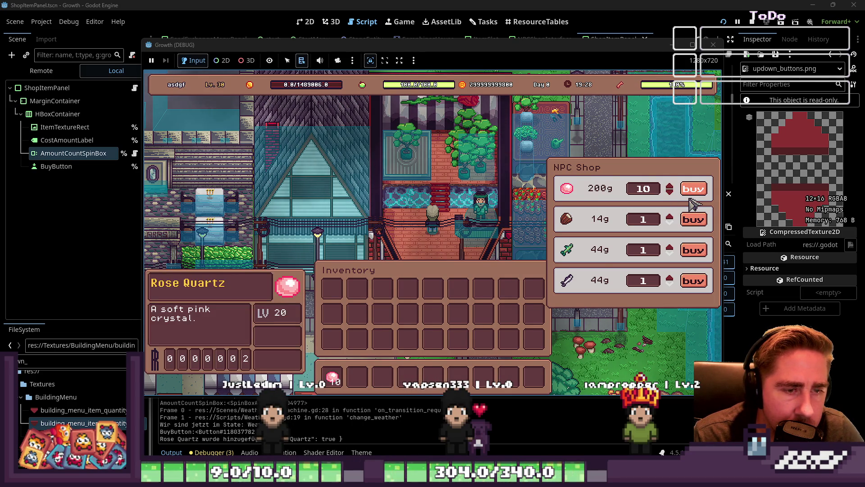
pyautogui.click(689, 194)
pyautogui.click(689, 193)
pyautogui.click(689, 194)
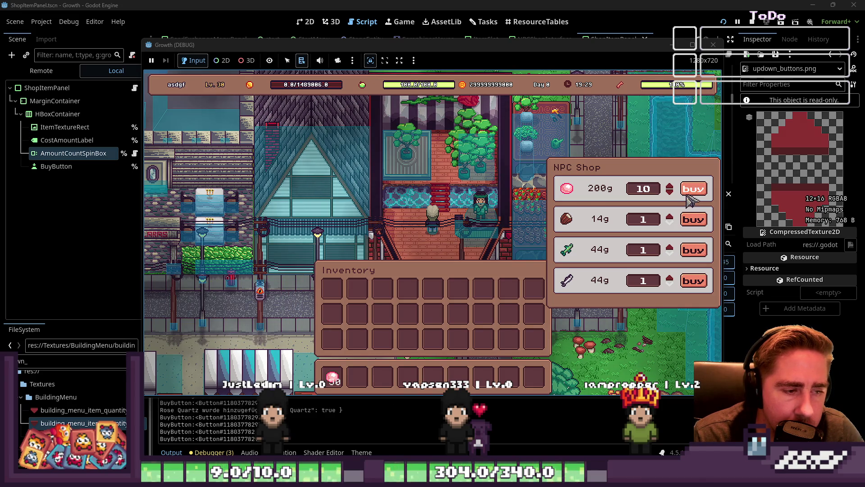
pyautogui.press('F8')
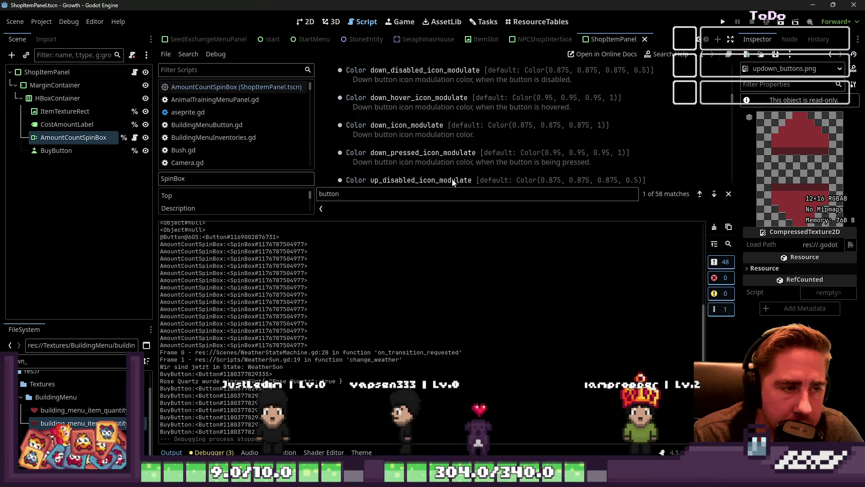
# Step: Enlarge the script help area and display AnimalTrainingMenuPanel.gd in the script editor
pyautogui.scroll(-1, 451, 180)
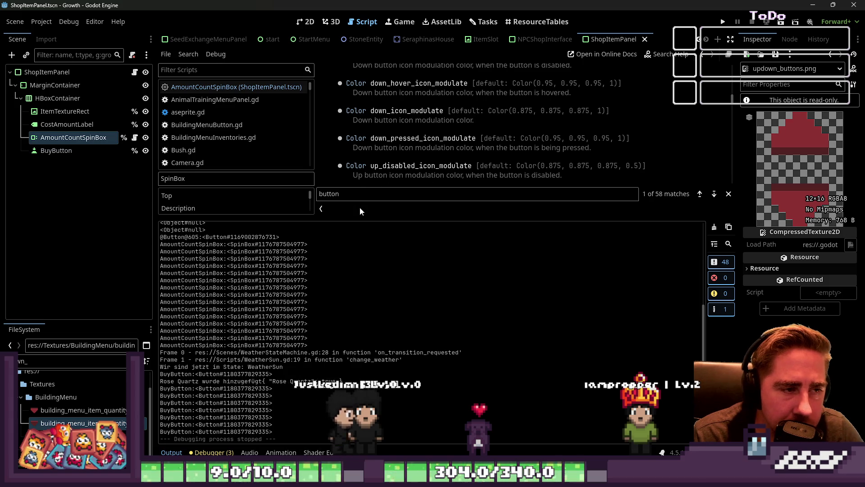
pyautogui.moveTo(369, 219); pyautogui.dragTo(381, 320)
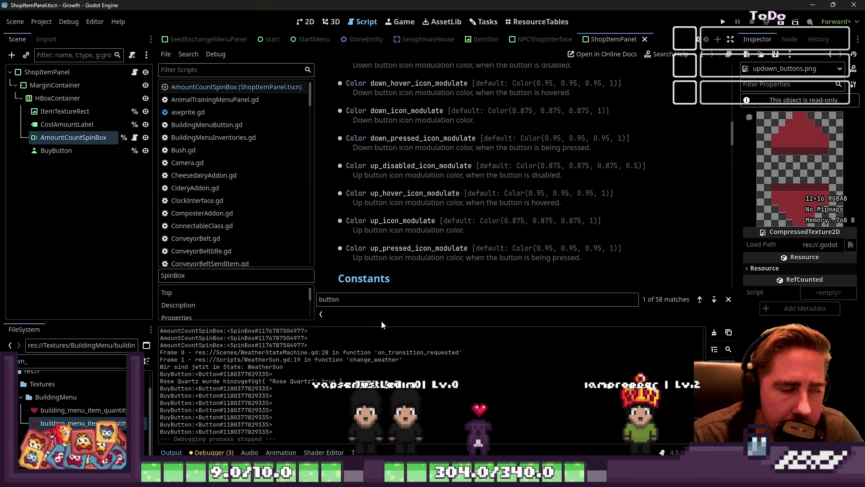
pyautogui.click(132, 138)
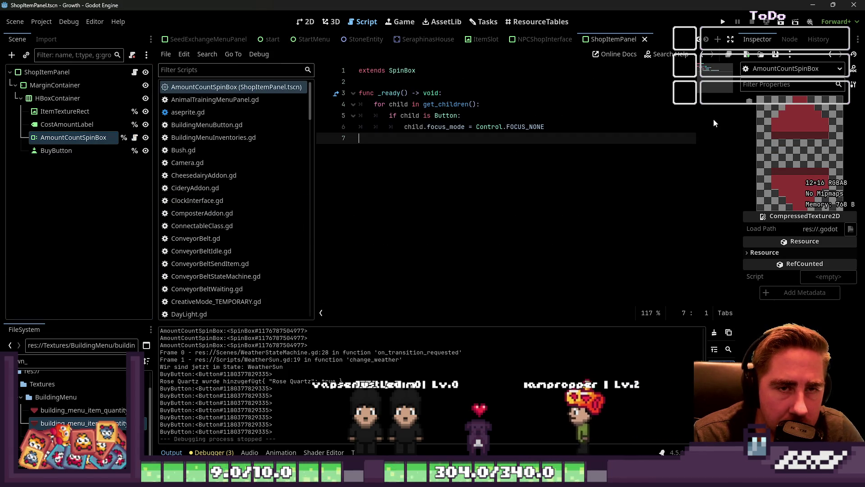
pyautogui.click(211, 98)
pyautogui.click(213, 86)
pyautogui.click(261, 101)
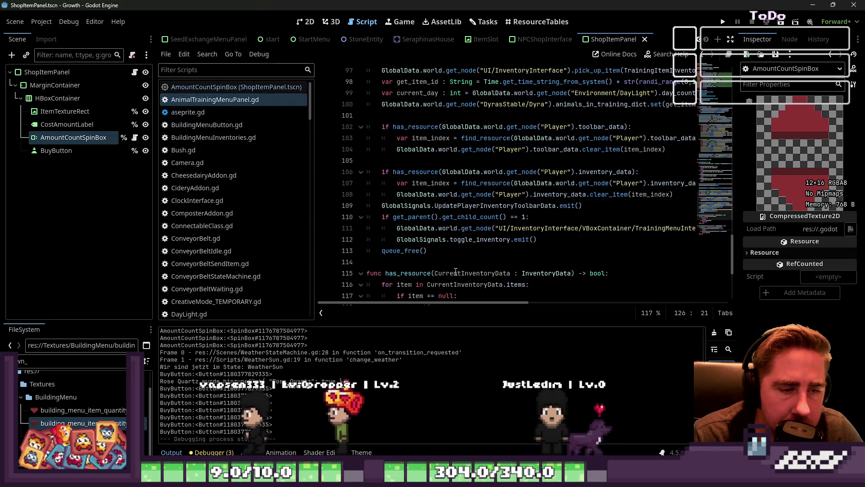
# Step: Bring up file options for the quantity down-button texture in the FileSystem dock
pyautogui.click(63, 411)
pyautogui.click(59, 416)
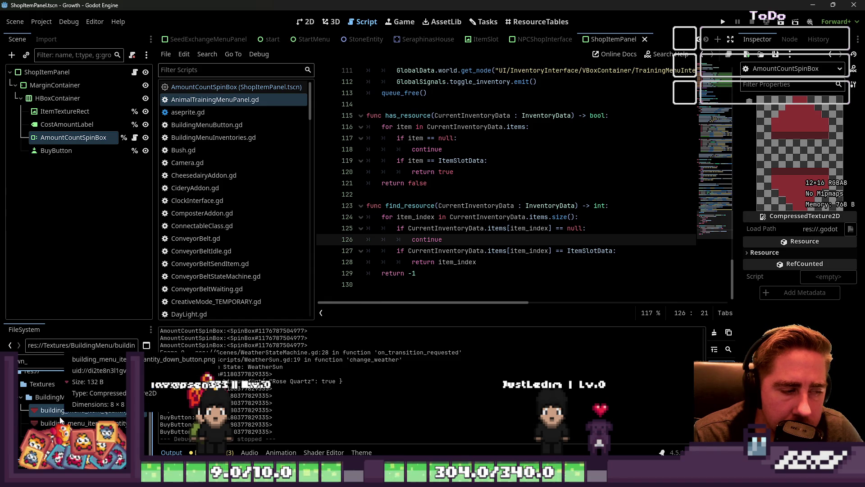
pyautogui.rightClick(60, 416)
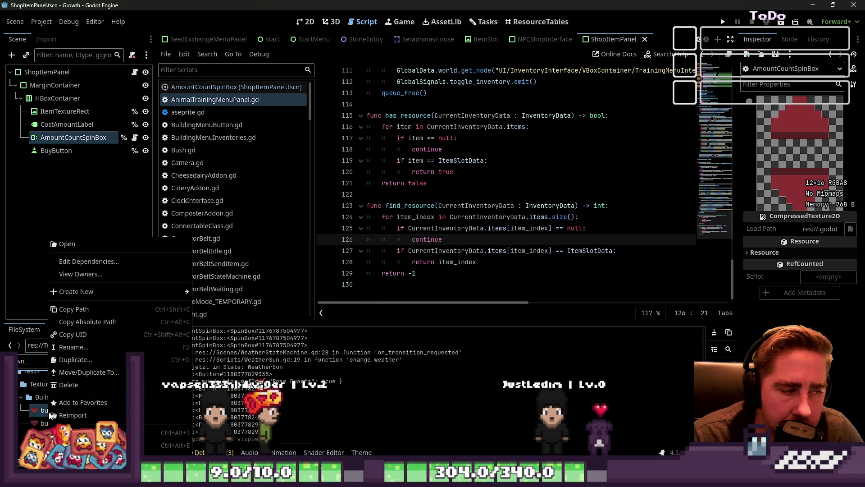
# Step: Load Aseprite's default palette and pick a grey-blue colour
pyautogui.press('Escape')
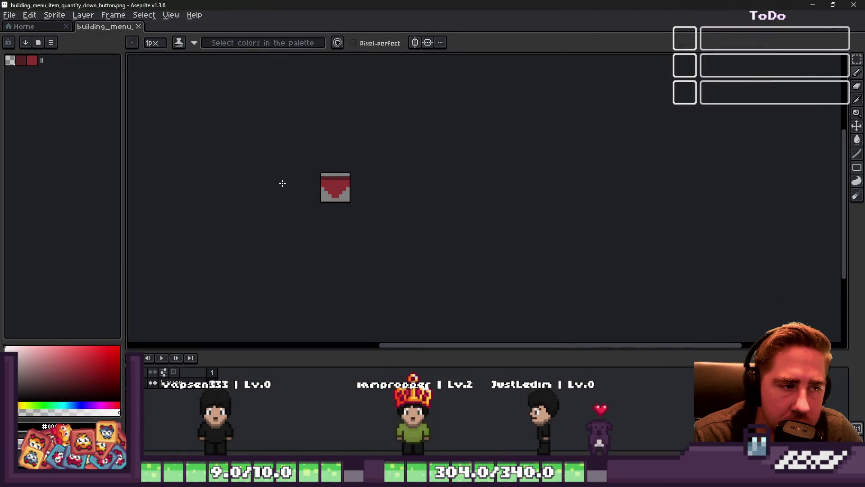
pyautogui.scroll(5, 282, 184)
pyautogui.click(42, 46)
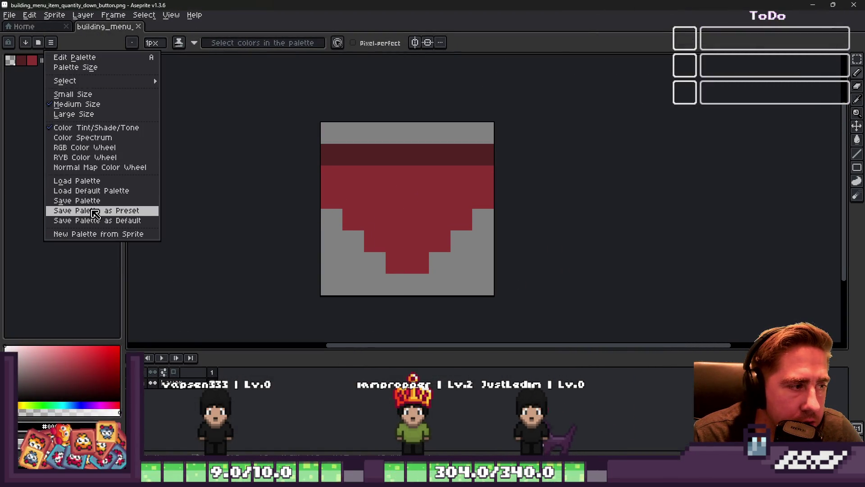
pyautogui.click(81, 189)
pyautogui.click(43, 212)
pyautogui.click(428, 225)
pyautogui.hotkey('ctrl', 'z')
# Step: Trial-fill the top band and arrow in grey-blue and purple, then undo those fills
pyautogui.scroll(2, 428, 226)
pyautogui.press('g')
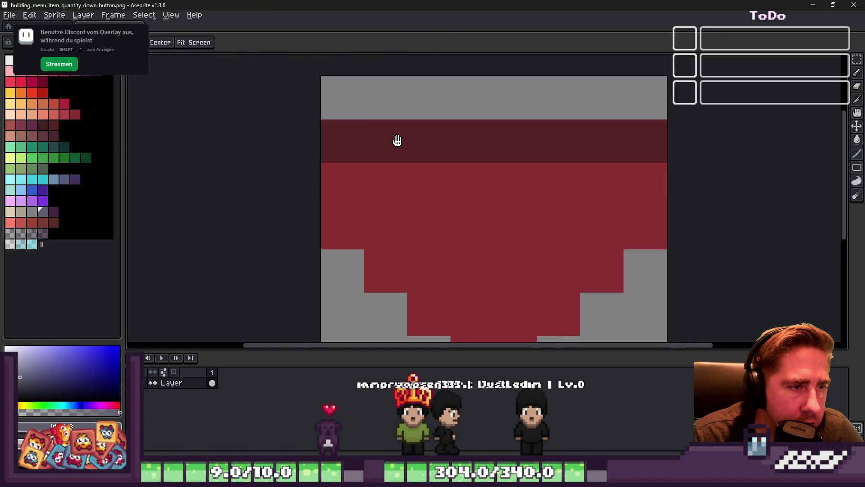
pyautogui.click(400, 145)
pyautogui.click(54, 212)
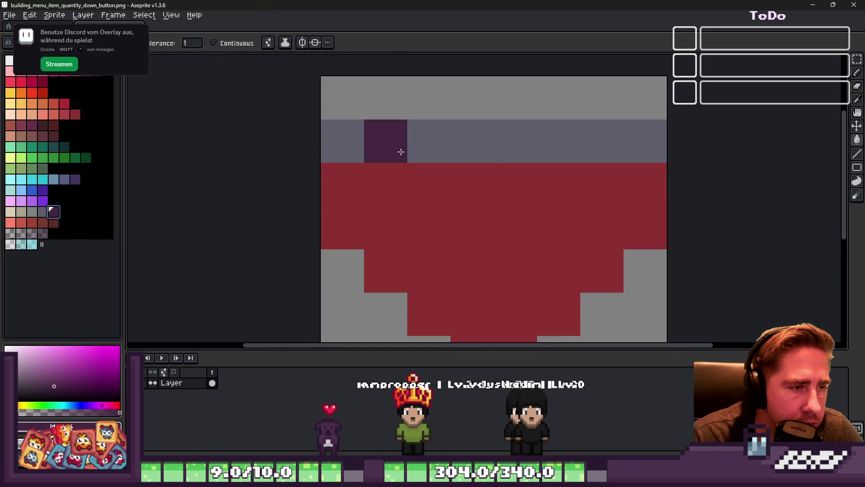
pyautogui.click(374, 156)
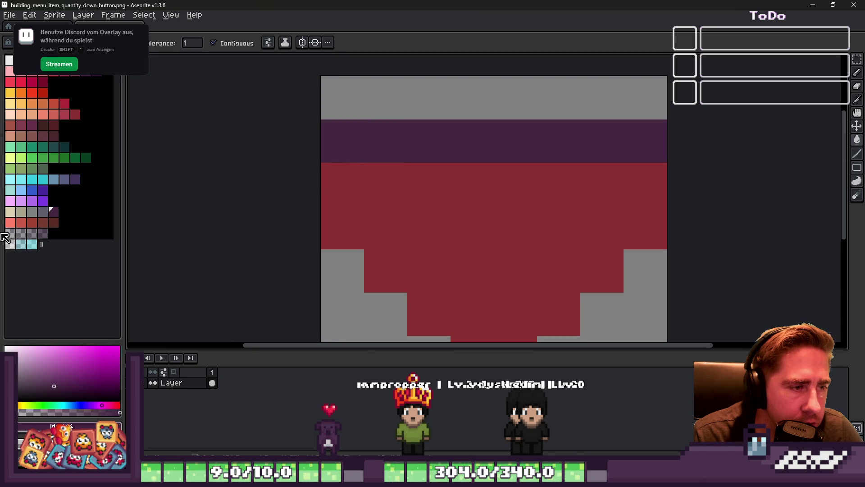
pyautogui.click(42, 212)
pyautogui.click(446, 211)
pyautogui.scroll(-3, 446, 203)
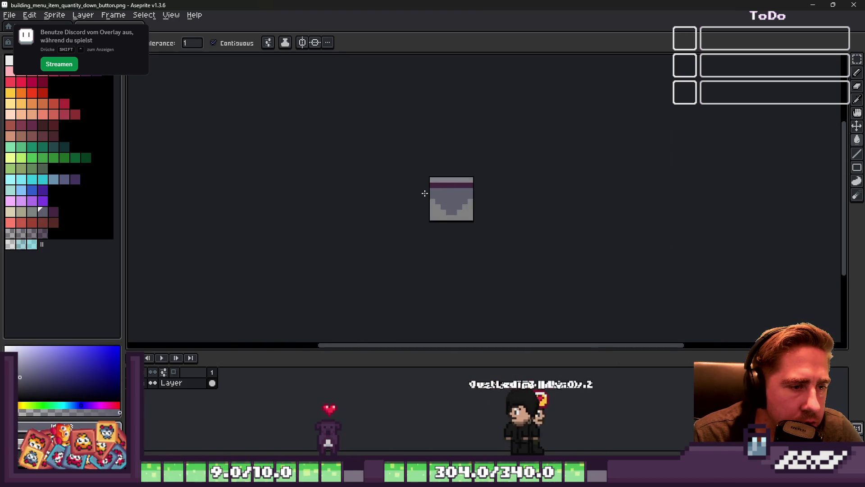
pyautogui.scroll(2, 422, 194)
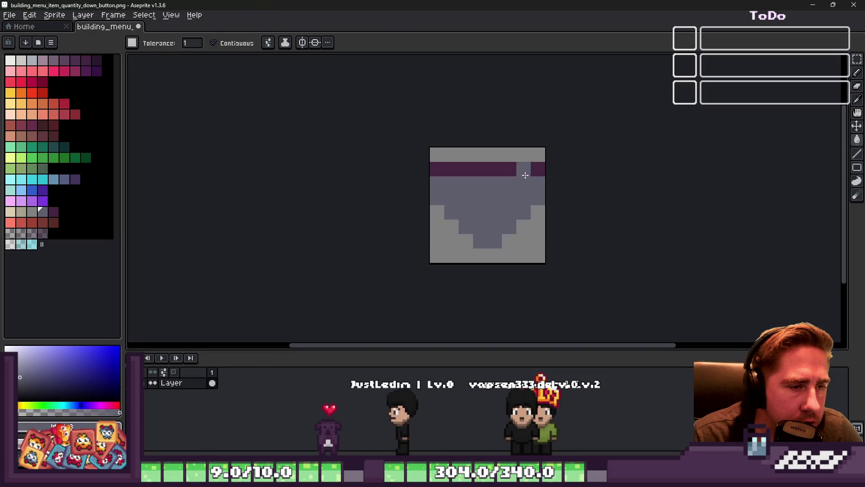
pyautogui.hotkey('ctrl', 'z')
pyautogui.press('m')
pyautogui.scroll(3, 465, 180)
pyautogui.hotkey('ctrl', 'z')
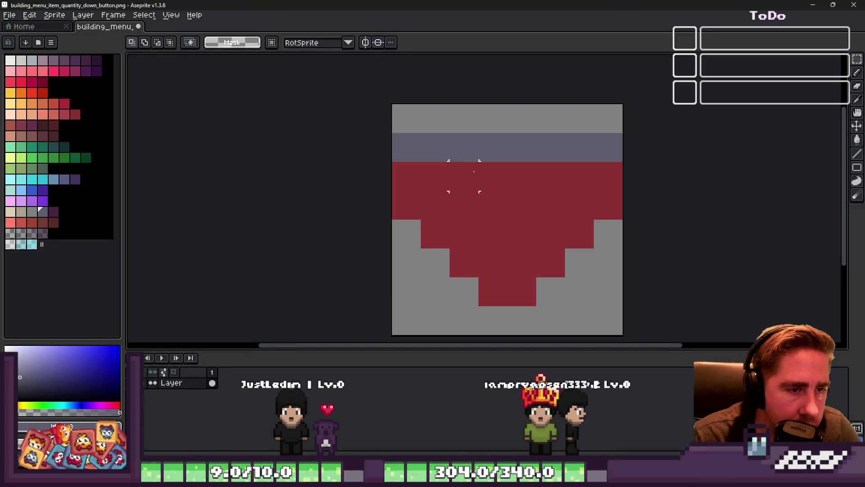
# Step: Fill the red arrow grey and save it as building_menu_item_quantity_down_button_disabled.png
pyautogui.click(31, 212)
pyautogui.press('g')
pyautogui.click(429, 222)
pyautogui.scroll(-1, 450, 209)
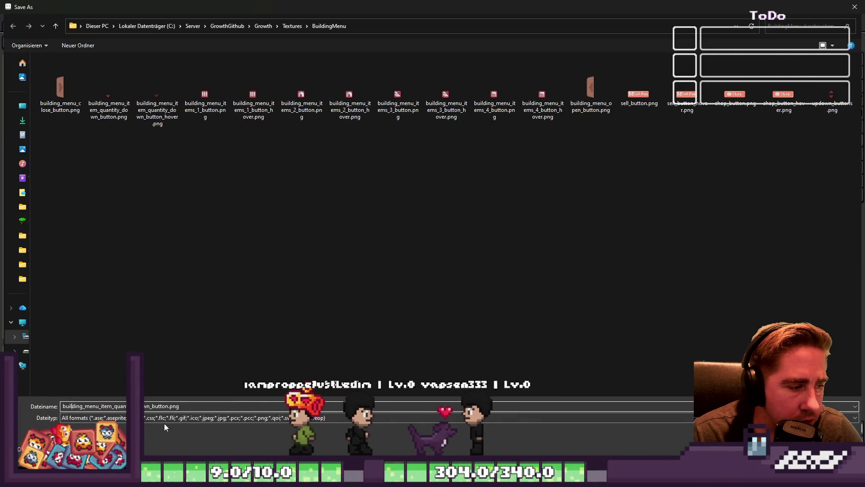
pyautogui.write('_di')
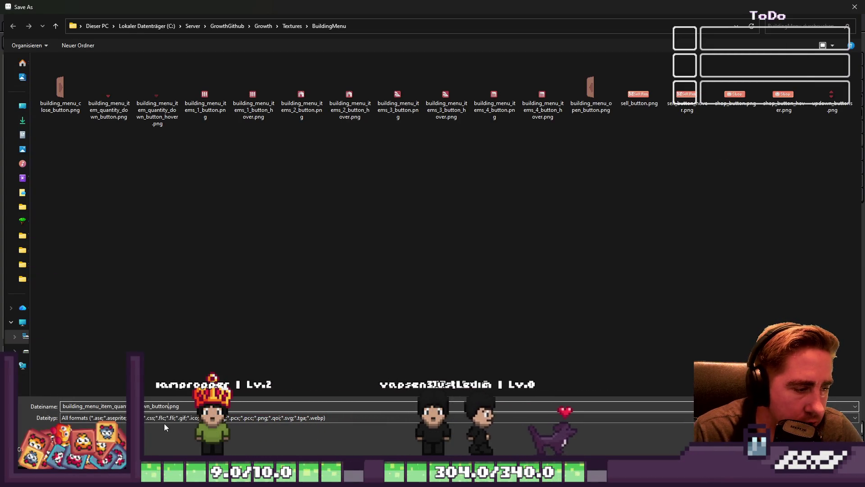
pyautogui.write('sabled')
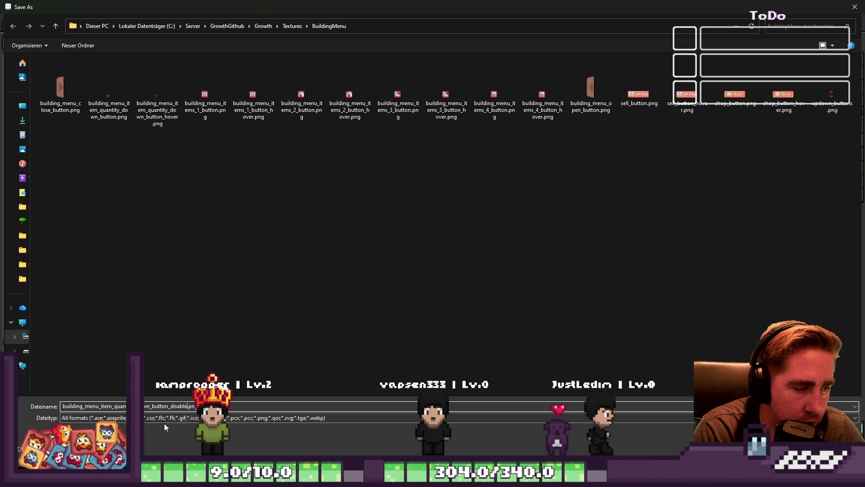
pyautogui.press('Return')
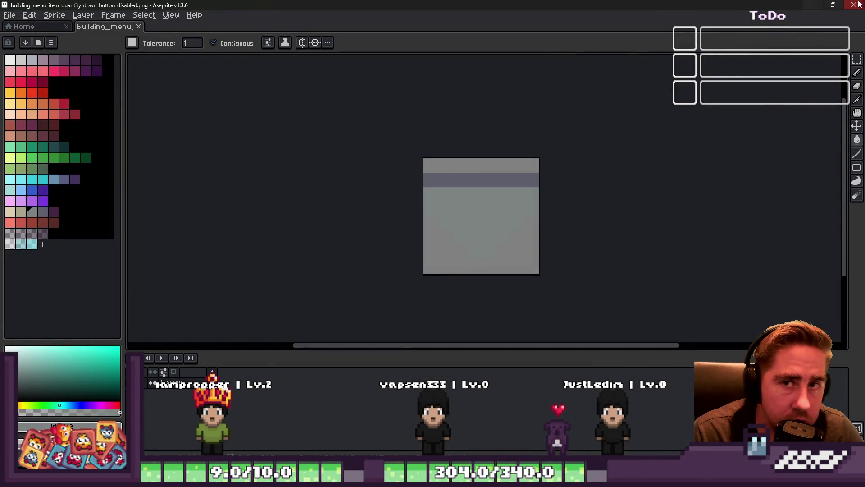
# Step: Close Aseprite so Godot imports the new disabled down-arrow texture
pyautogui.click(853, 4)
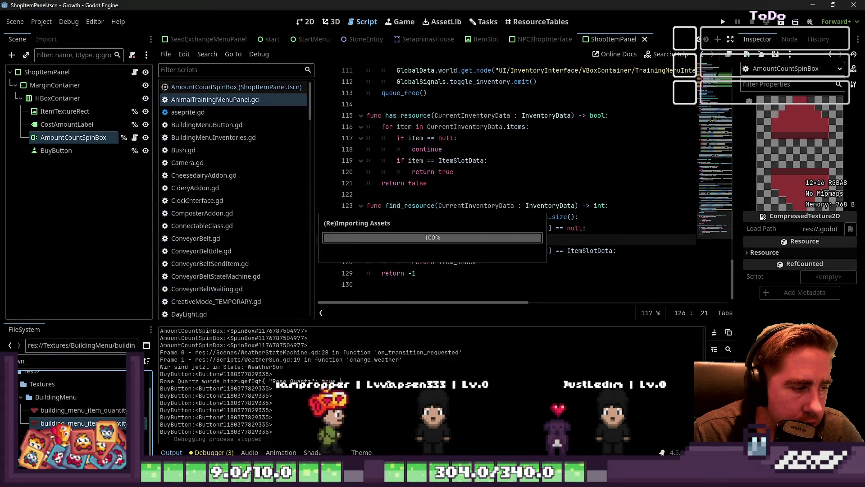
pyautogui.rightClick(77, 423)
pyautogui.press('Escape')
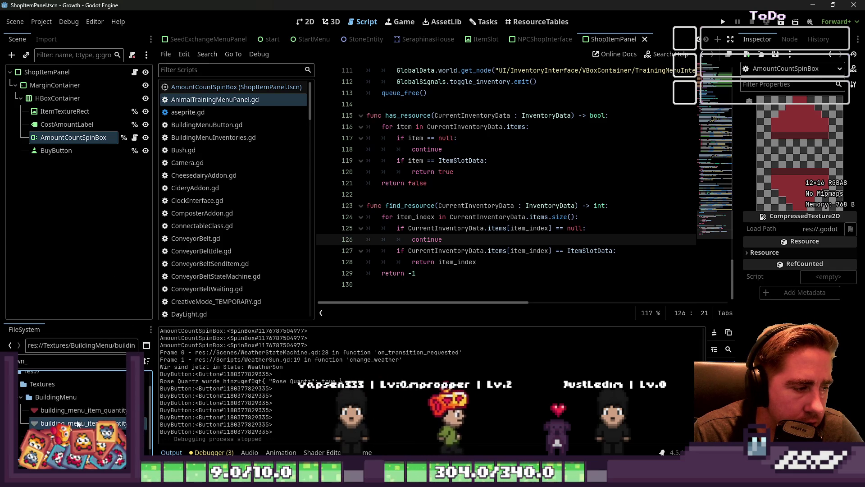
pyautogui.click(64, 137)
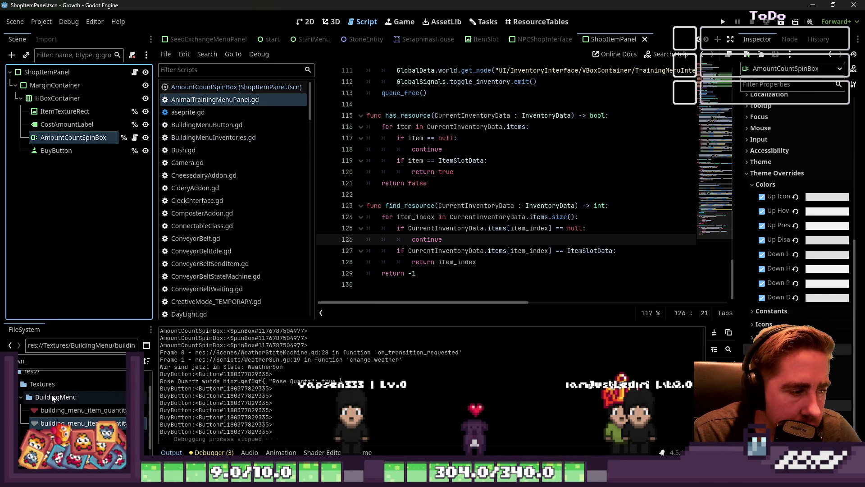
# Step: Clear the FileSystem filter and bring up options for the quantity up-arrow texture
pyautogui.scroll(-1, 51, 397)
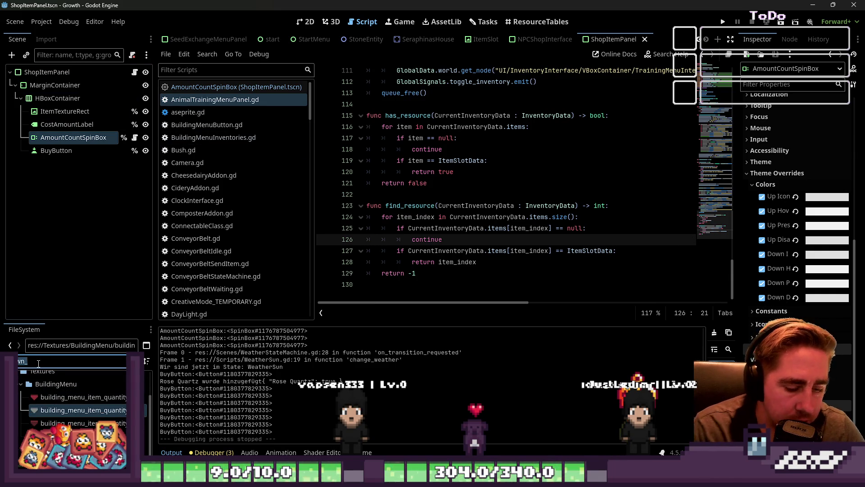
pyautogui.press('BackSpace')
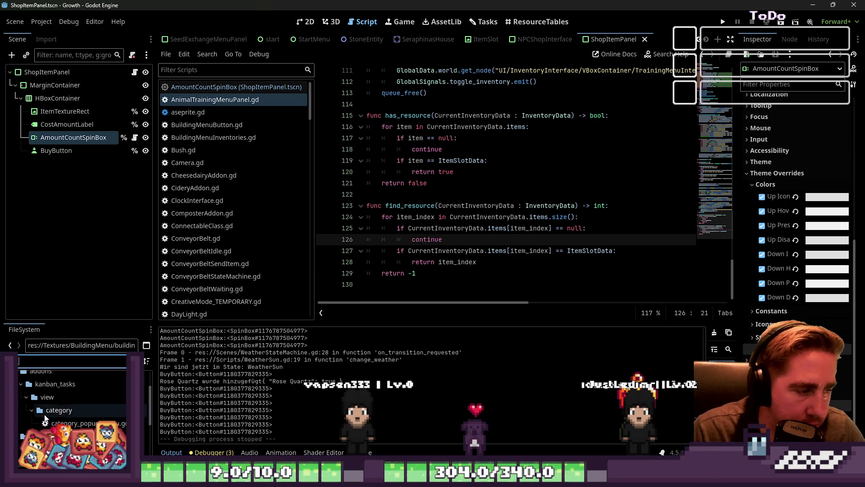
pyautogui.click(44, 417)
pyautogui.rightClick(57, 411)
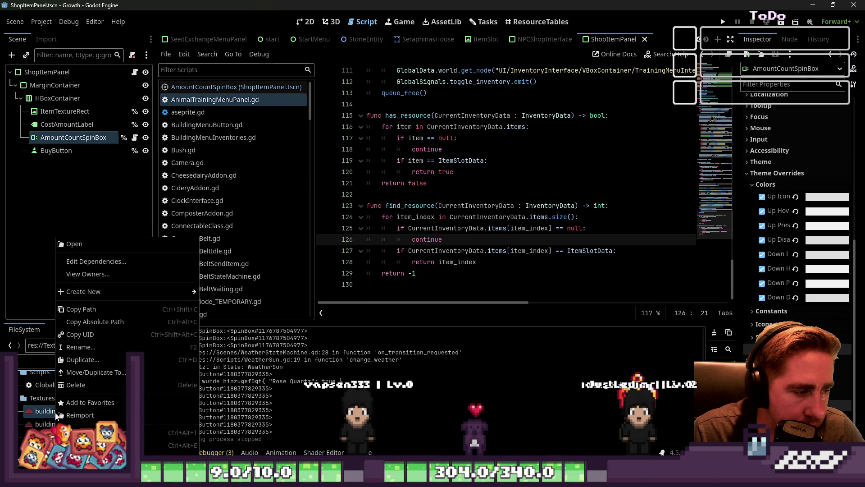
# Step: Open the up-arrow image in Aseprite, load the default palette and pick grey
pyautogui.click(90, 445)
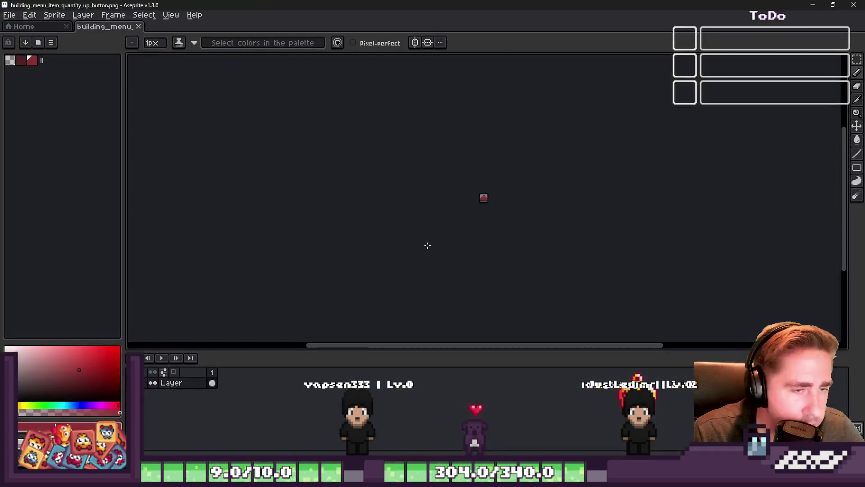
pyautogui.scroll(5, 477, 198)
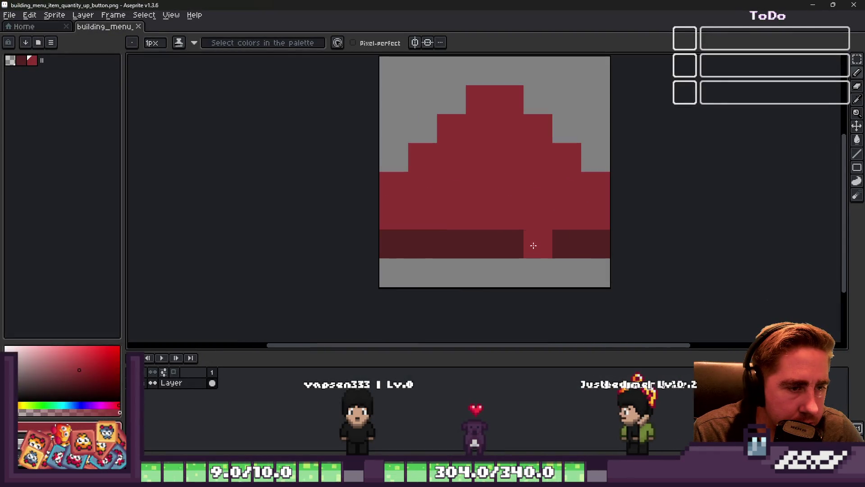
pyautogui.click(51, 42)
pyautogui.click(97, 191)
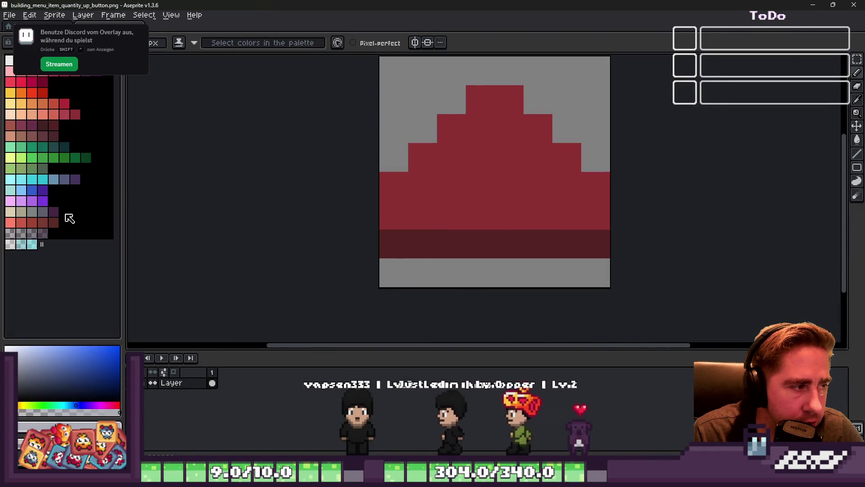
pyautogui.click(45, 212)
# Step: Paint-bucket the bottom band grey-purple and the red arrow light grey
pyautogui.press('g')
pyautogui.click(488, 244)
pyautogui.click(31, 212)
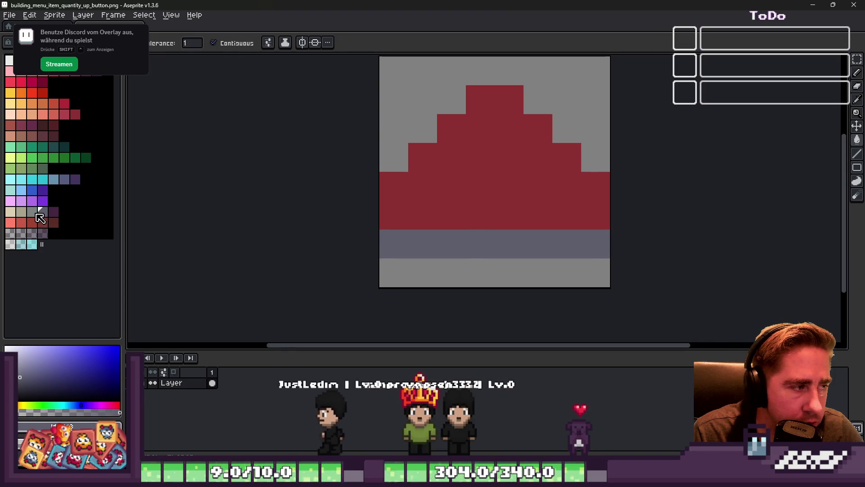
pyautogui.click(566, 180)
pyautogui.click(495, 212)
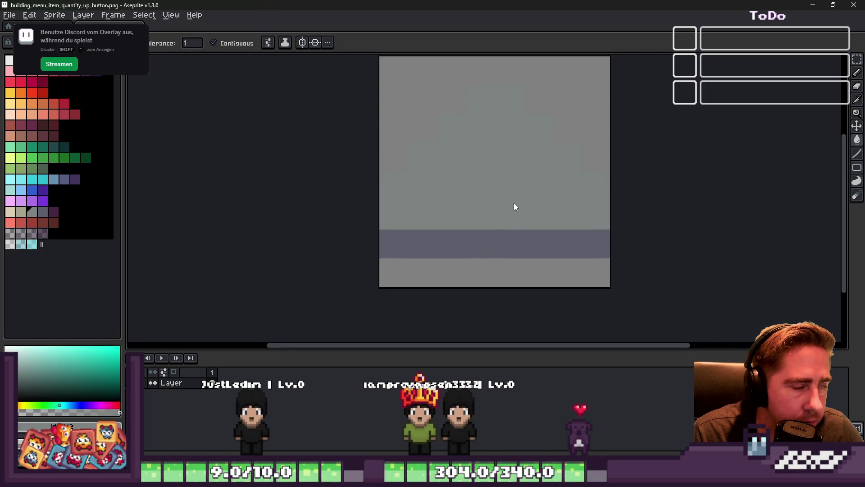
# Step: Save it as building_menu_item_quantity_up_button_disabled.png and return to Godot
pyautogui.hotkey('ctrl', 'shift', 's')
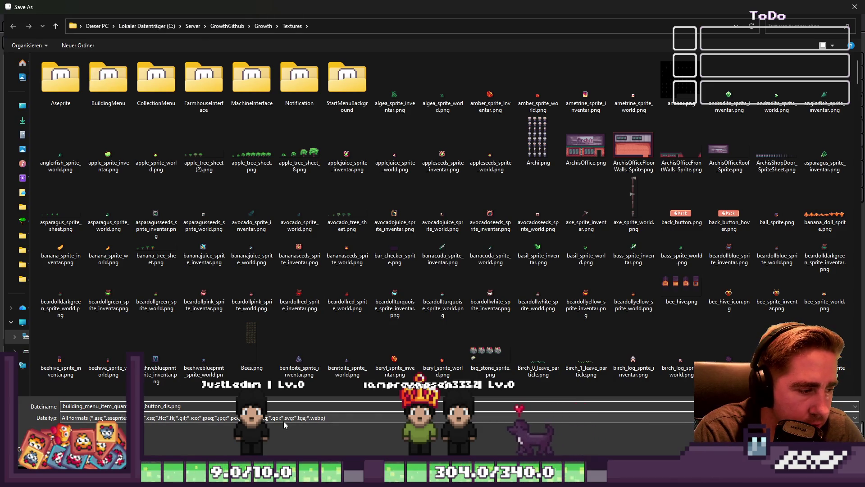
pyautogui.write('d')
pyautogui.press('Return')
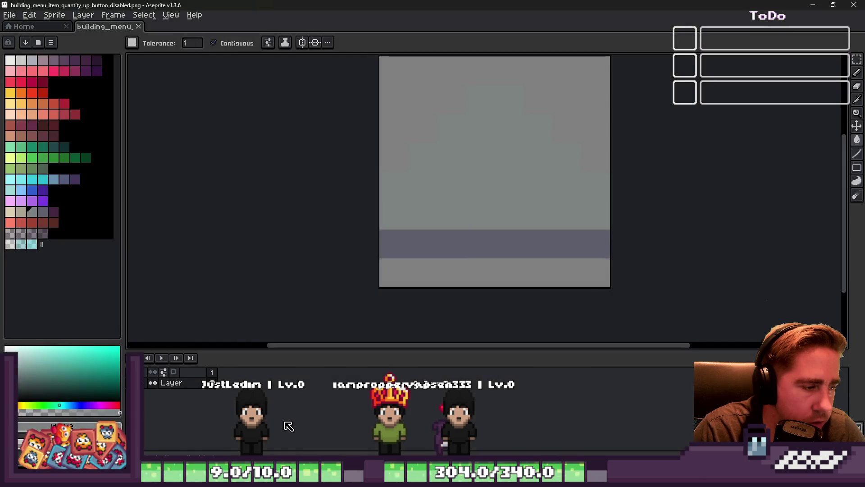
pyautogui.hotkey('alt', 'Tab')
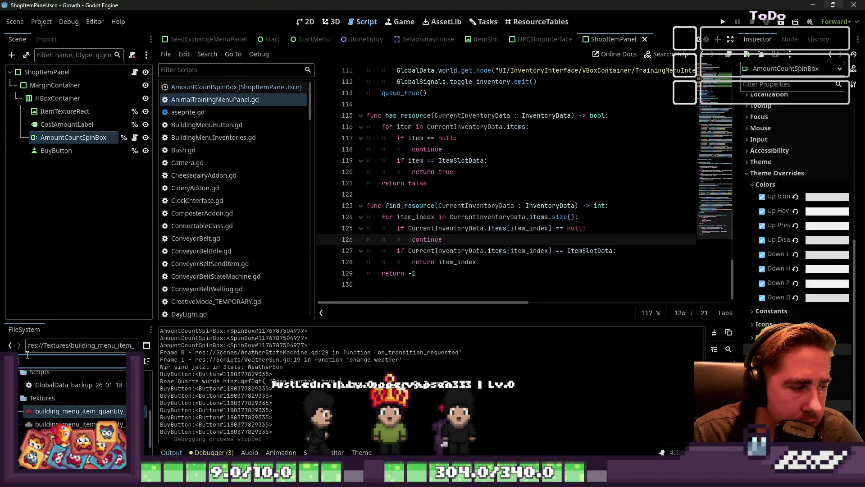
# Step: Open button_theme.tres, enlarge the Theme editor and show its SpinBox icon items
pyautogui.write('ton')
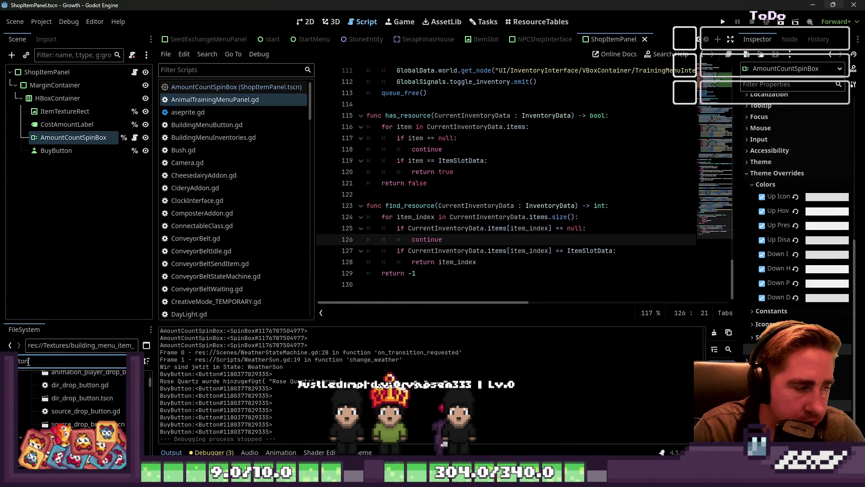
pyautogui.scroll(-10, 77, 396)
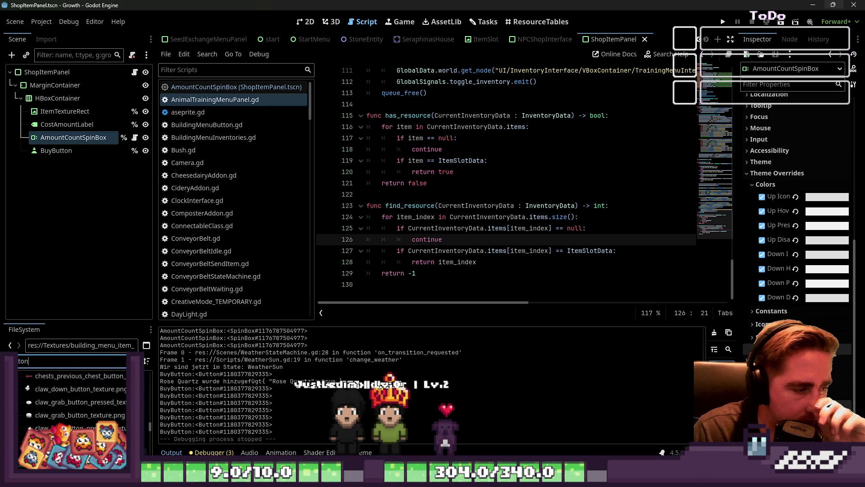
pyautogui.doubleClick(67, 436)
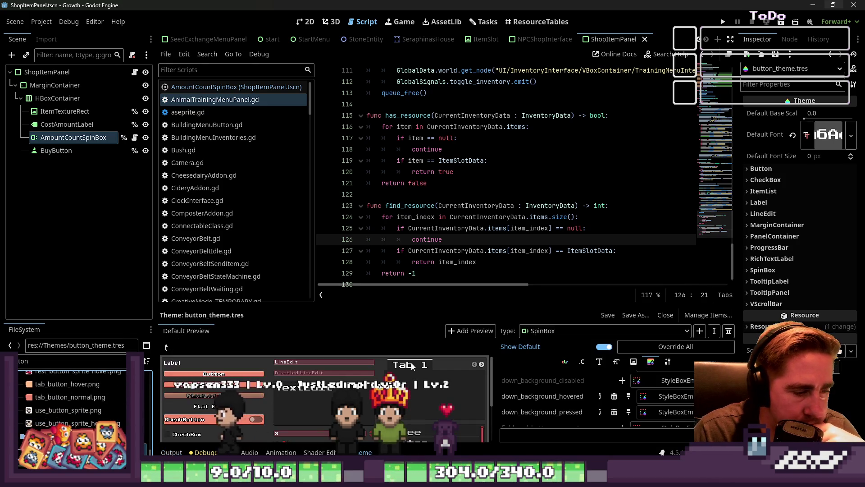
pyautogui.scroll(-1, 620, 404)
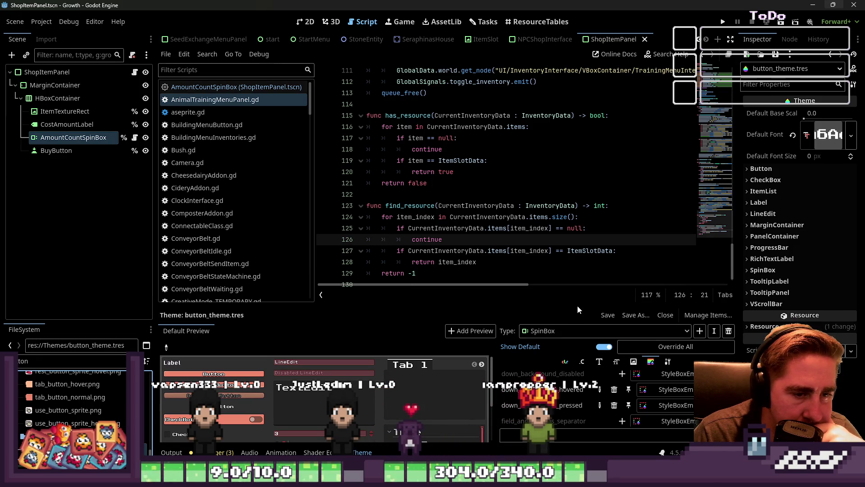
pyautogui.moveTo(579, 305); pyautogui.dragTo(601, 187)
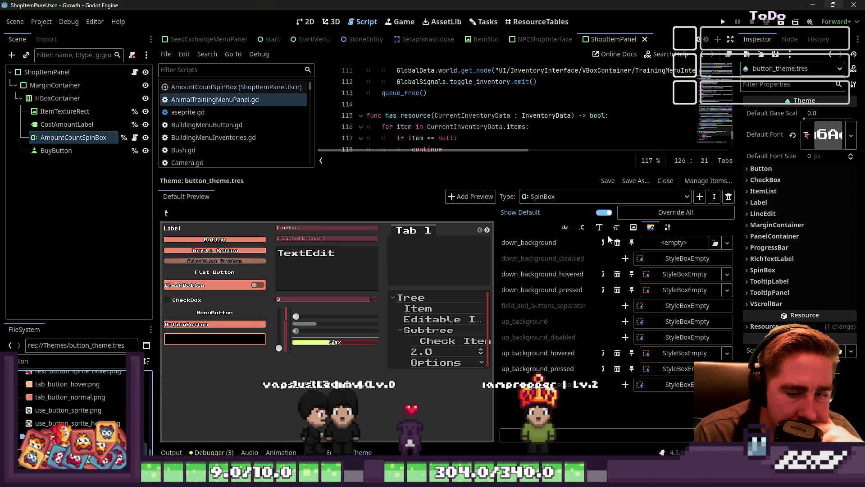
pyautogui.click(634, 227)
pyautogui.scroll(-2, 671, 316)
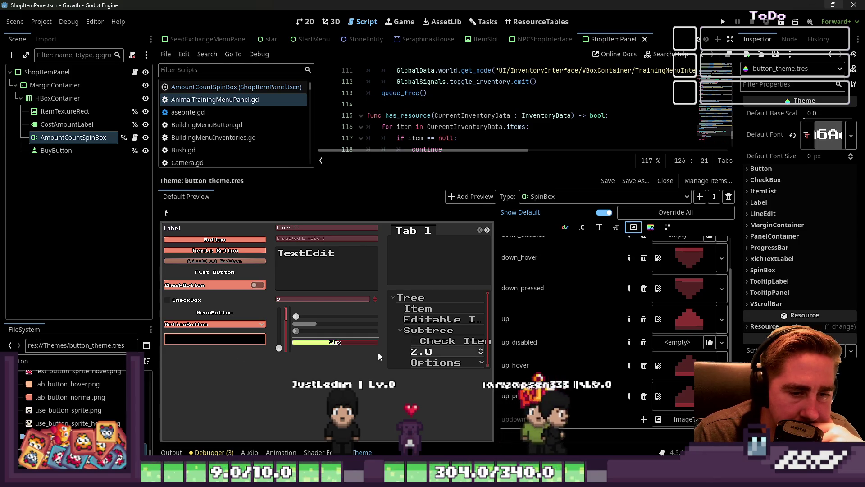
# Step: Assign the grey disabled up-arrow texture to the SpinBox up_disabled icon
pyautogui.click(629, 342)
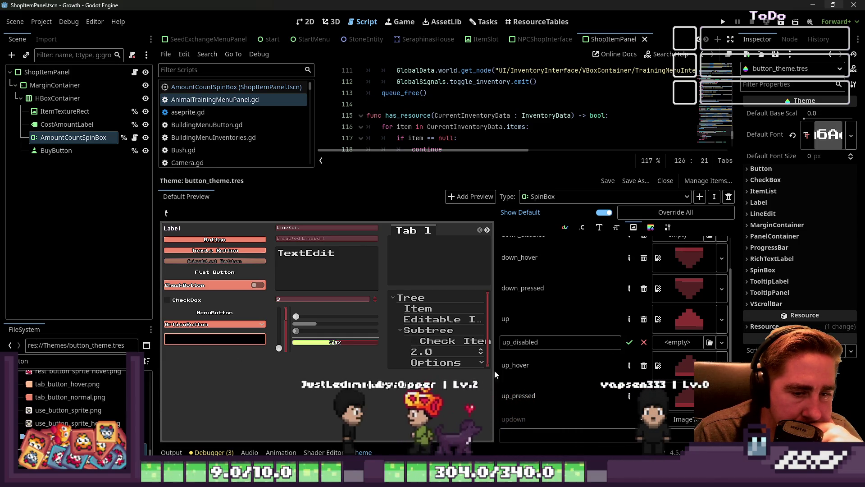
pyautogui.click(28, 360)
pyautogui.press('BackSpace')
pyautogui.press('BackSpace')
pyautogui.press('BackSpace')
pyautogui.click(33, 398)
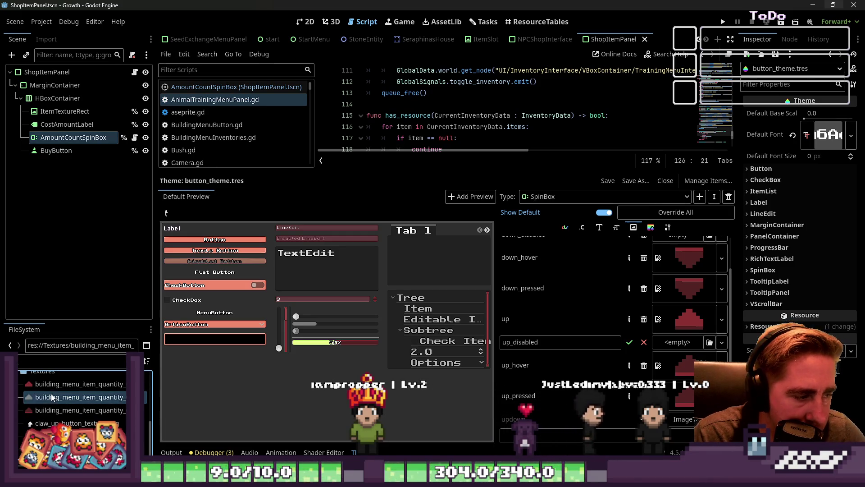
pyautogui.moveTo(674, 334); pyautogui.dragTo(676, 341)
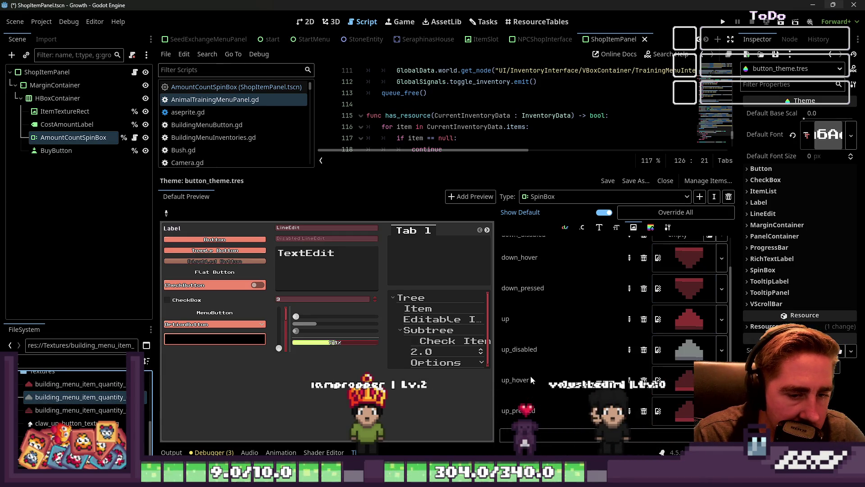
# Step: Assign the grey down-arrow texture to down_disabled, then save and run the game
pyautogui.scroll(2, 646, 301)
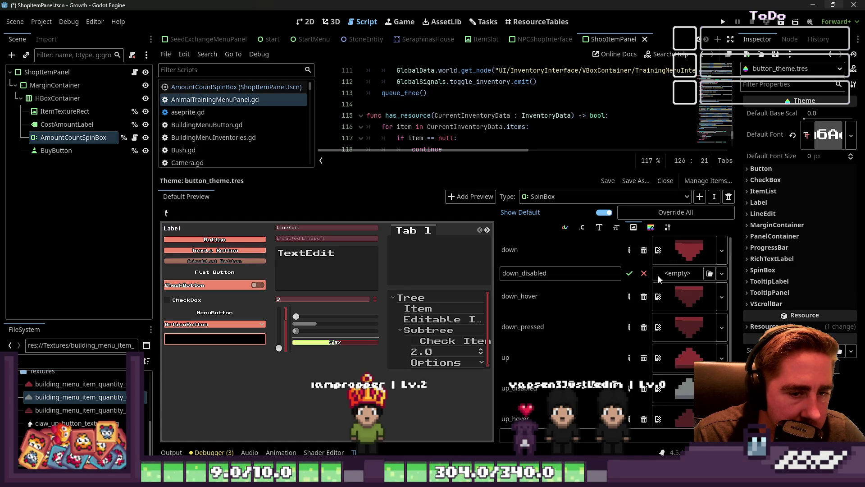
pyautogui.click(630, 277)
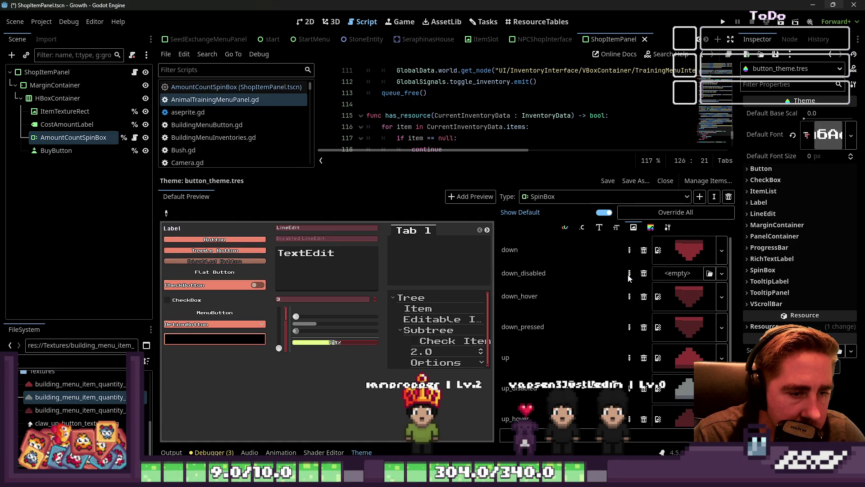
pyautogui.click(676, 278)
pyautogui.click(30, 364)
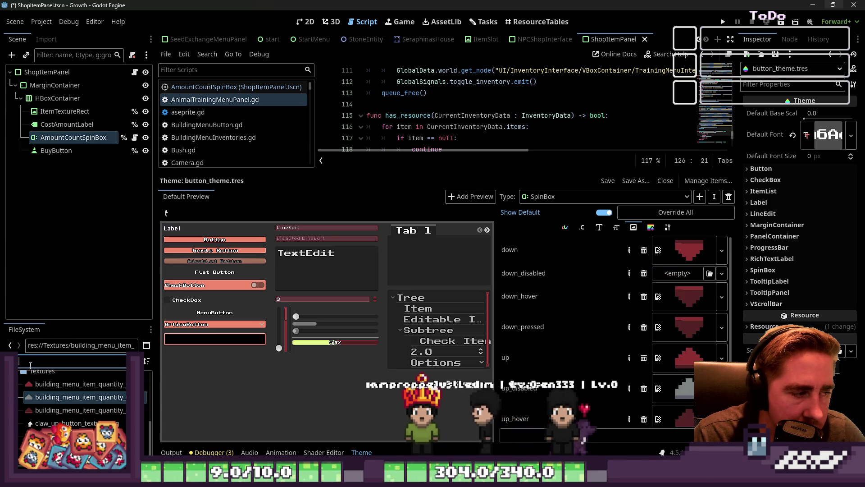
pyautogui.write('down')
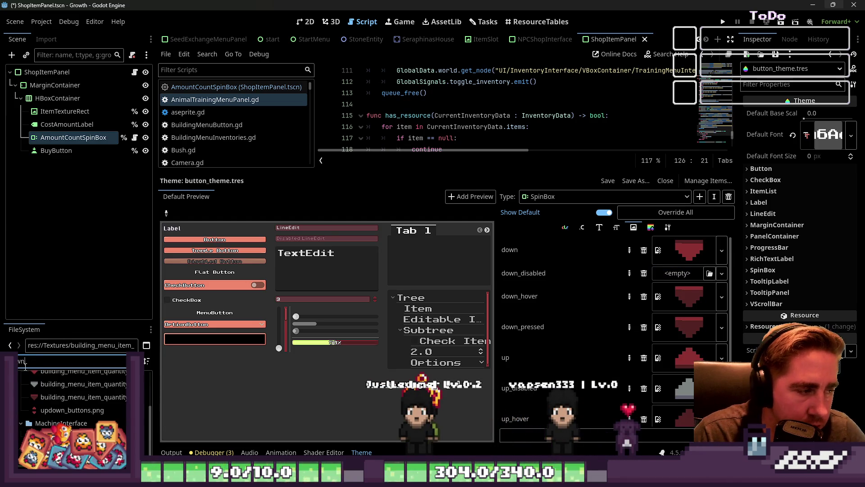
pyautogui.click(77, 410)
pyautogui.moveTo(90, 410); pyautogui.dragTo(681, 275)
pyautogui.click(722, 21)
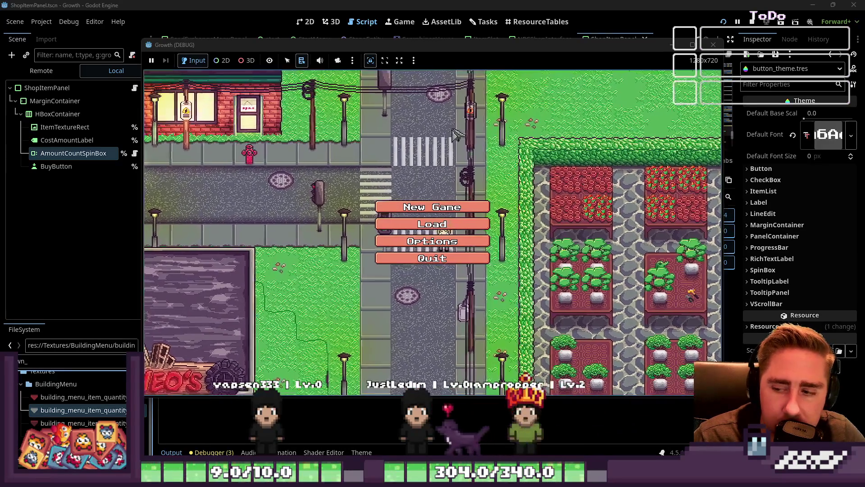
# Step: Start a new game with a character named 'sad'
pyautogui.click(467, 184)
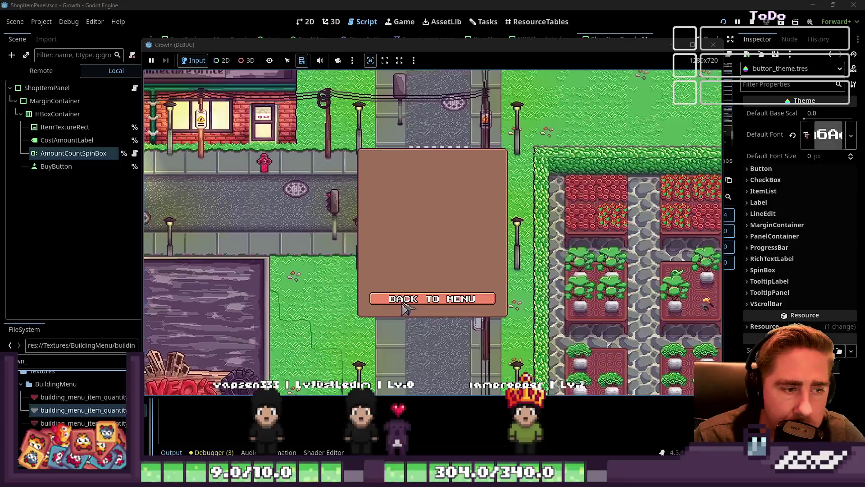
pyautogui.write('sad')
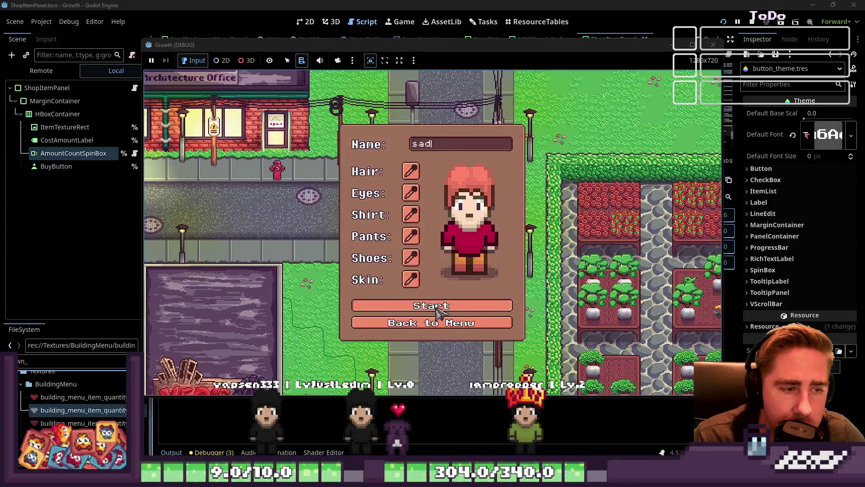
pyautogui.click(455, 310)
# Step: Walk to Seraphina's shop and talk to the shopkeeper
pyautogui.press('d')
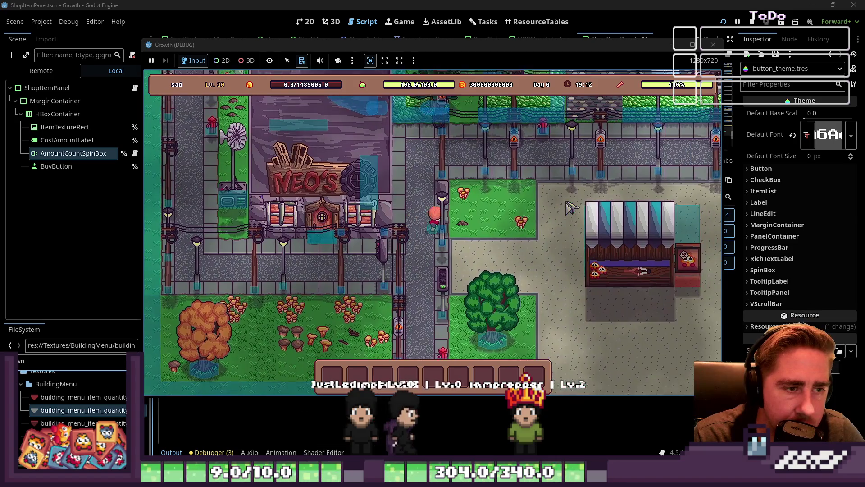
pyautogui.press('w')
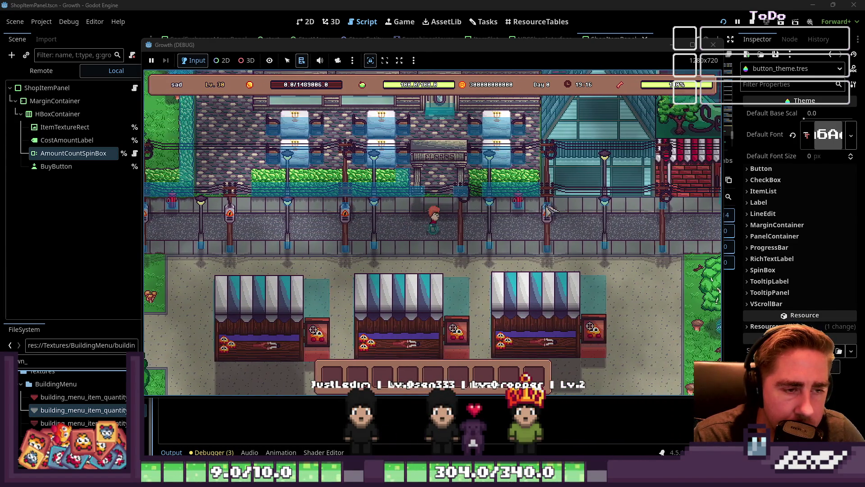
pyautogui.press('d')
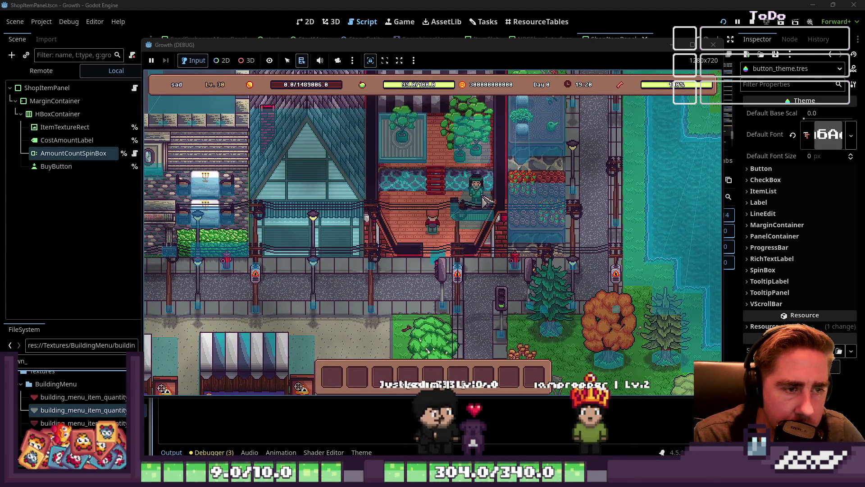
pyautogui.click(481, 191)
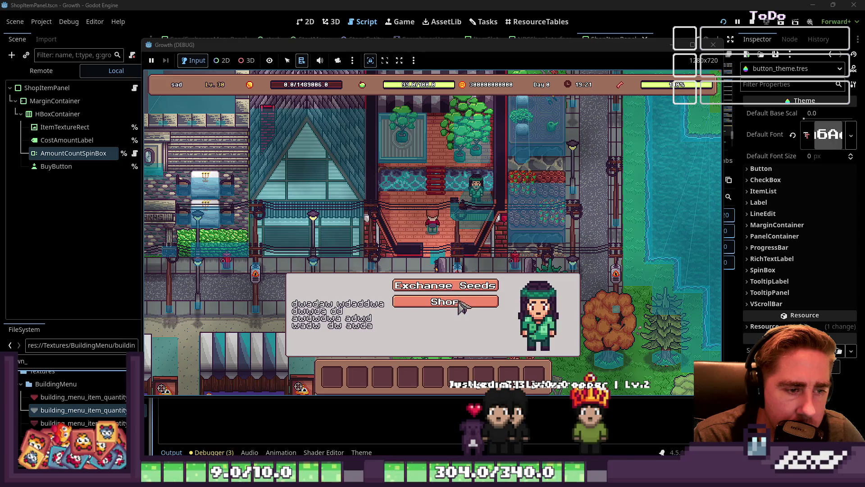
# Step: Open the NPC Shop and set the third item's SpinBox amount to 999
pyautogui.click(460, 302)
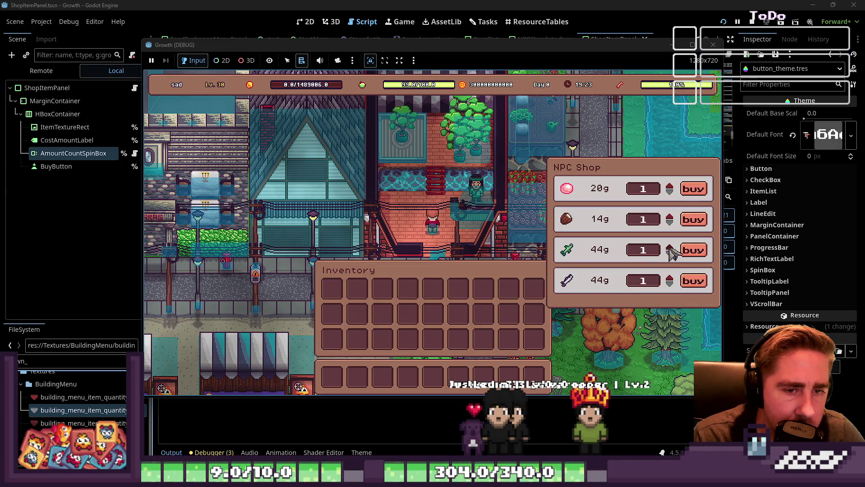
pyautogui.scroll(1, 672, 254)
pyautogui.scroll(-1, 673, 253)
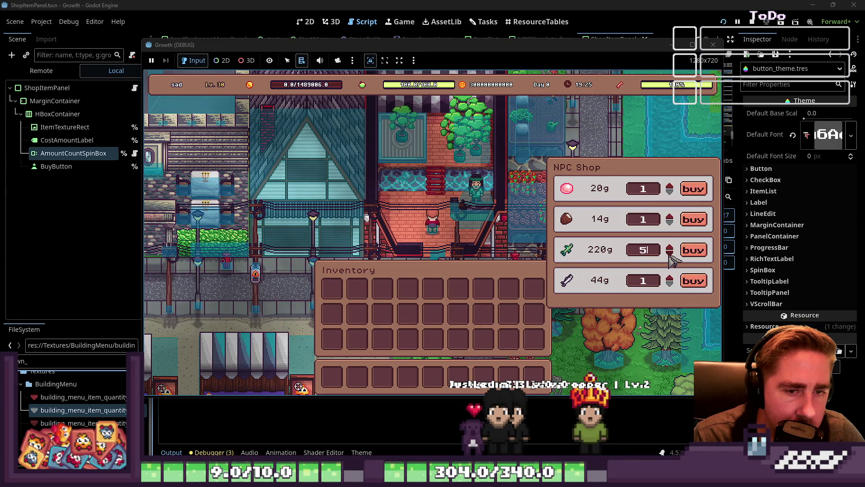
pyautogui.scroll(-4, 672, 253)
pyautogui.click(644, 250)
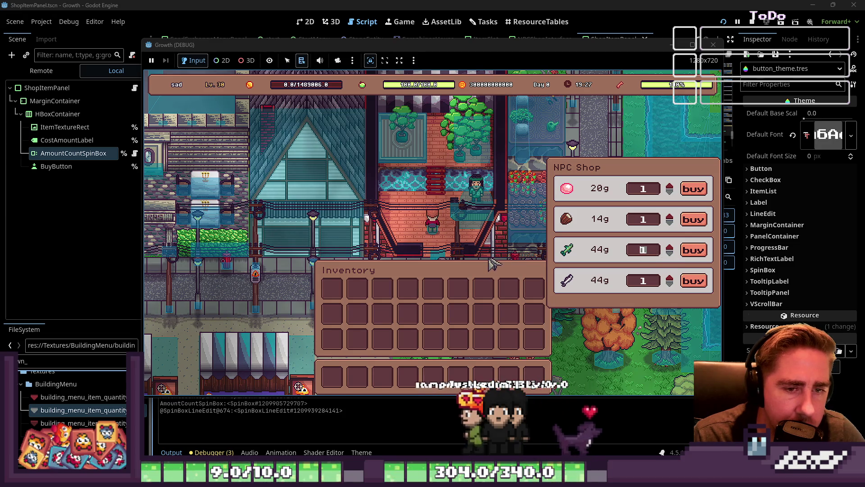
pyautogui.write('999')
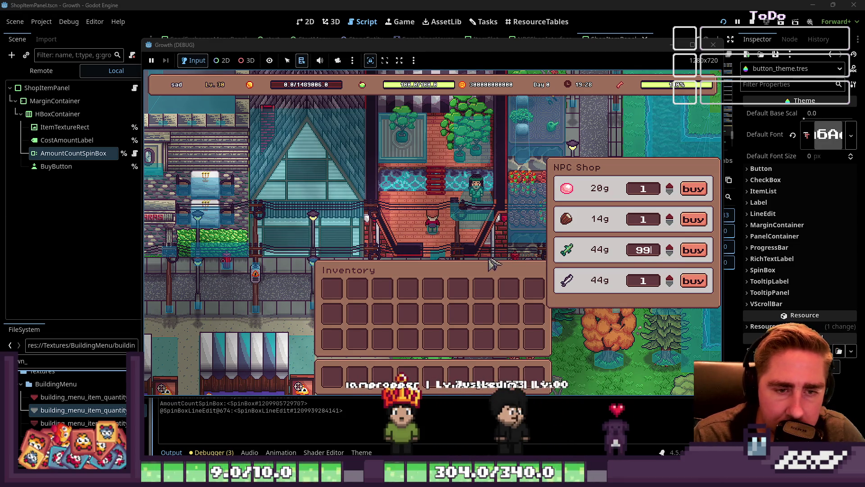
pyautogui.press('Return')
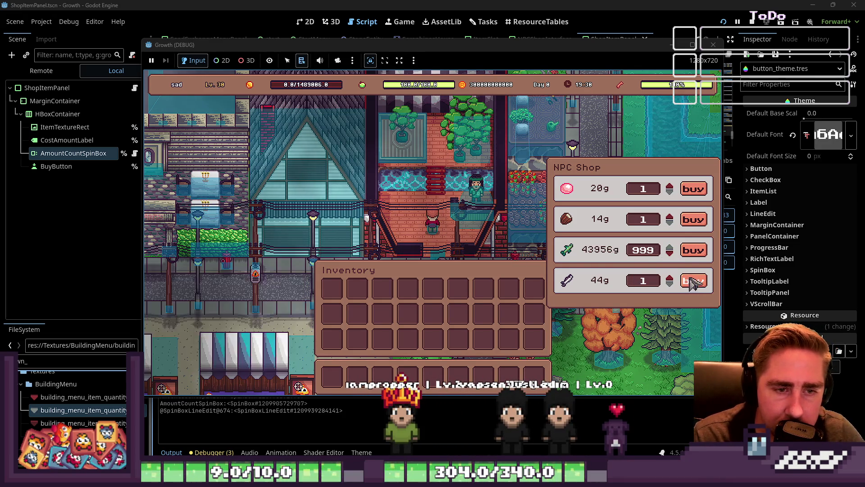
# Step: Buy the third item in lots of 999 many times in a row
pyautogui.scroll(2, 672, 253)
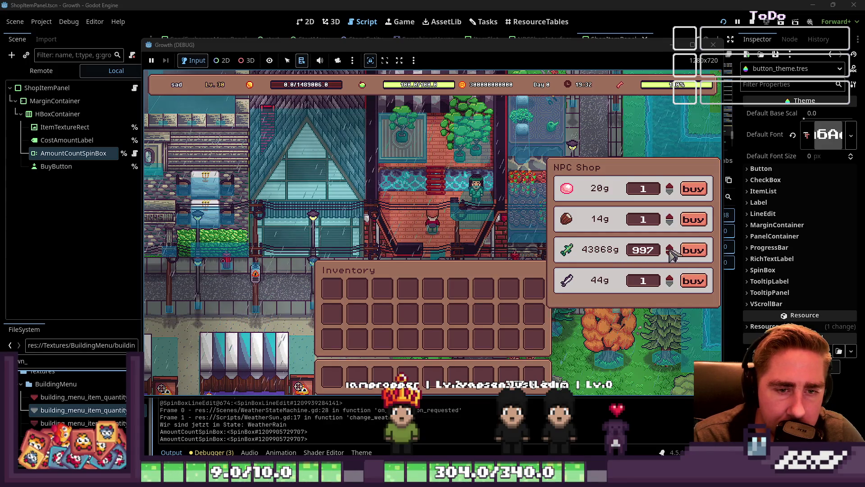
pyautogui.moveTo(601, 251)
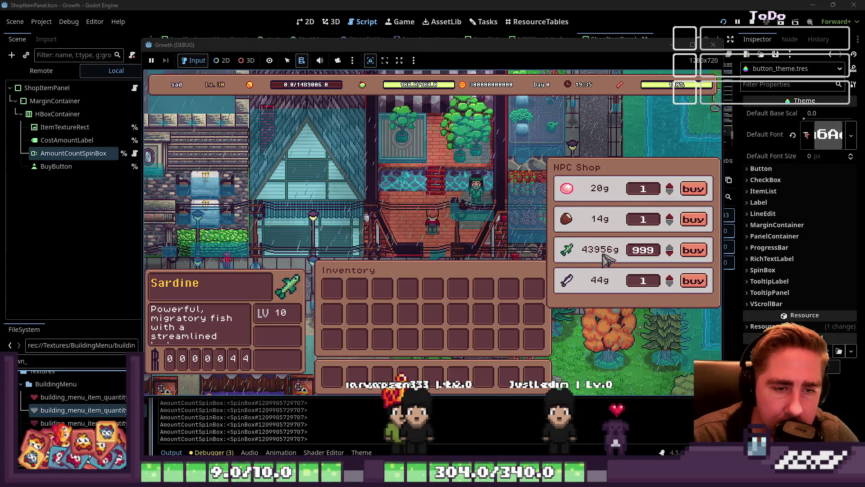
pyautogui.click(699, 254)
pyautogui.click(700, 254)
pyautogui.click(698, 255)
pyautogui.click(698, 254)
pyautogui.click(698, 255)
pyautogui.click(697, 254)
pyautogui.click(697, 254)
pyautogui.click(697, 255)
pyautogui.click(696, 253)
pyautogui.click(696, 254)
pyautogui.click(696, 253)
pyautogui.click(696, 253)
pyautogui.click(696, 254)
pyautogui.click(696, 254)
pyautogui.click(696, 253)
pyautogui.click(697, 253)
pyautogui.click(696, 254)
pyautogui.click(696, 253)
pyautogui.click(696, 253)
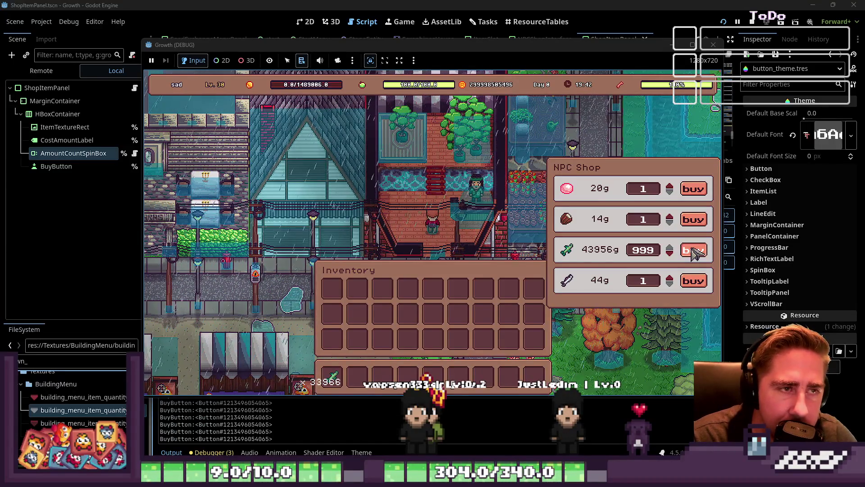
pyautogui.click(696, 254)
pyautogui.click(696, 253)
pyautogui.click(696, 253)
pyautogui.click(696, 253)
pyautogui.click(696, 253)
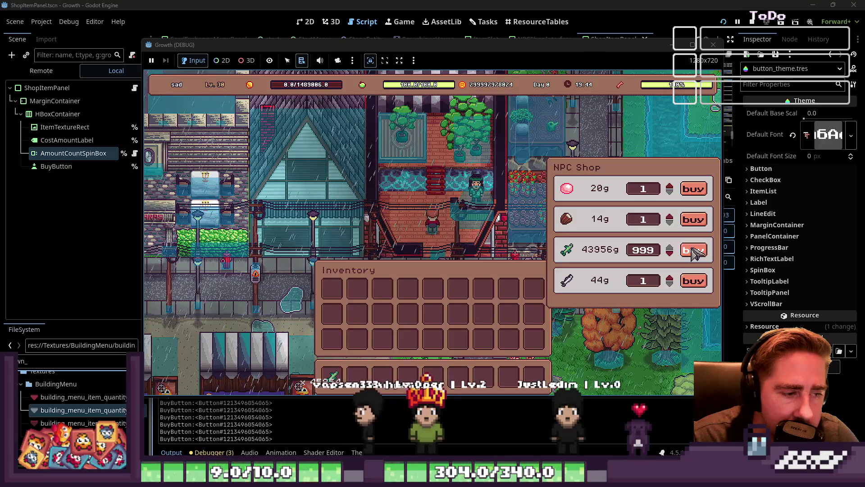
pyautogui.click(696, 253)
pyautogui.click(697, 253)
pyautogui.click(696, 253)
pyautogui.click(696, 253)
pyautogui.click(696, 253)
pyautogui.click(696, 254)
pyautogui.click(696, 253)
pyautogui.click(697, 253)
pyautogui.click(696, 253)
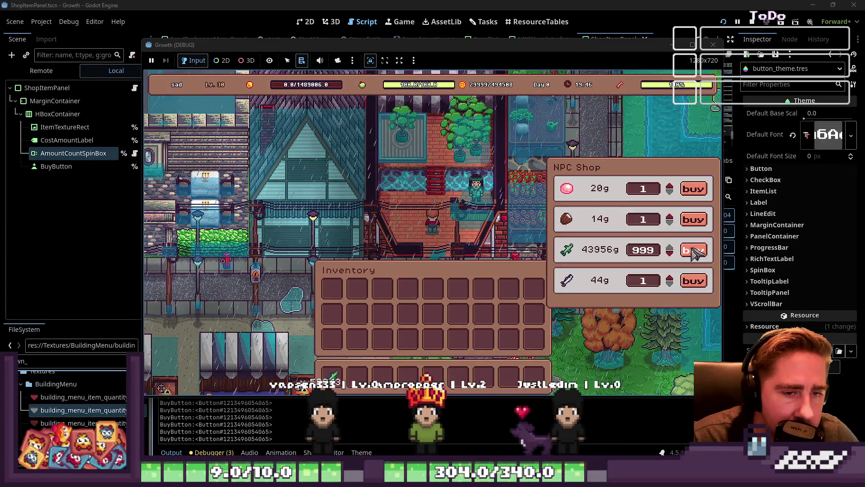
pyautogui.click(696, 254)
pyautogui.click(696, 253)
pyautogui.click(696, 253)
pyautogui.click(659, 249)
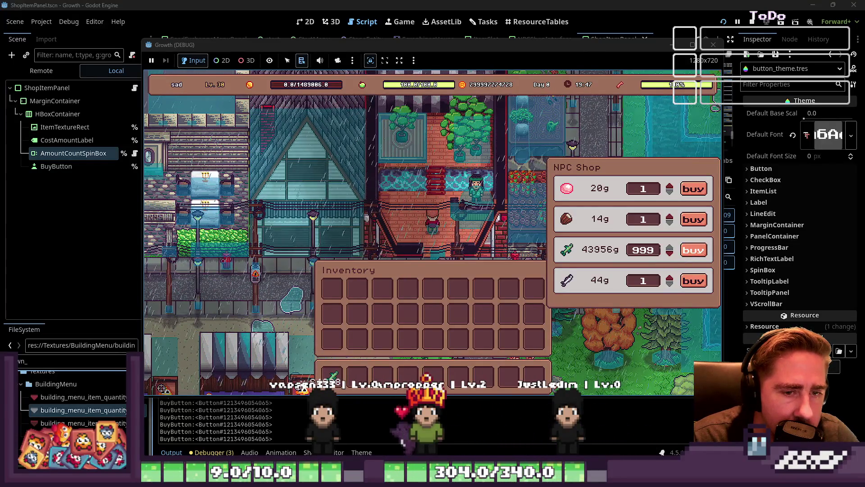
# Step: Reset the third item's amount back to 1
pyautogui.press('BackSpace')
pyautogui.press('BackSpace')
pyautogui.press('BackSpace')
pyautogui.write('1')
pyautogui.click(651, 280)
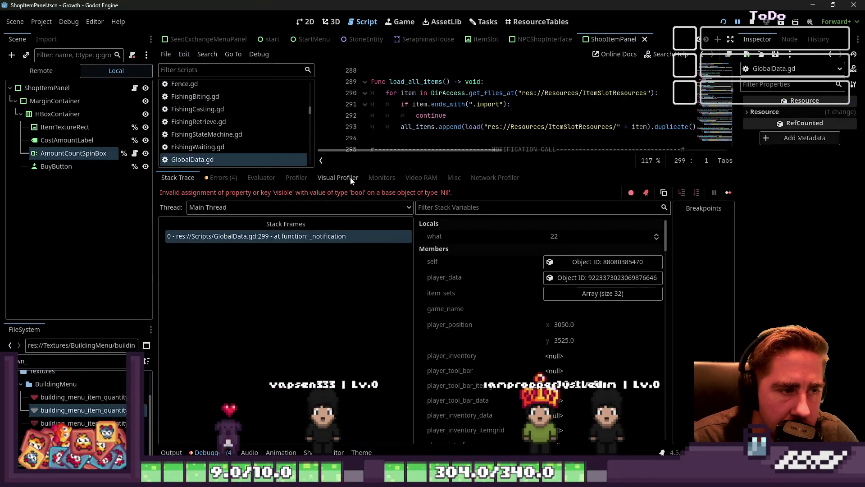
# Step: Enlarge the script editor and select _notification in GlobalData.gd near erroring line 299
pyautogui.moveTo(365, 169); pyautogui.dragTo(345, 446)
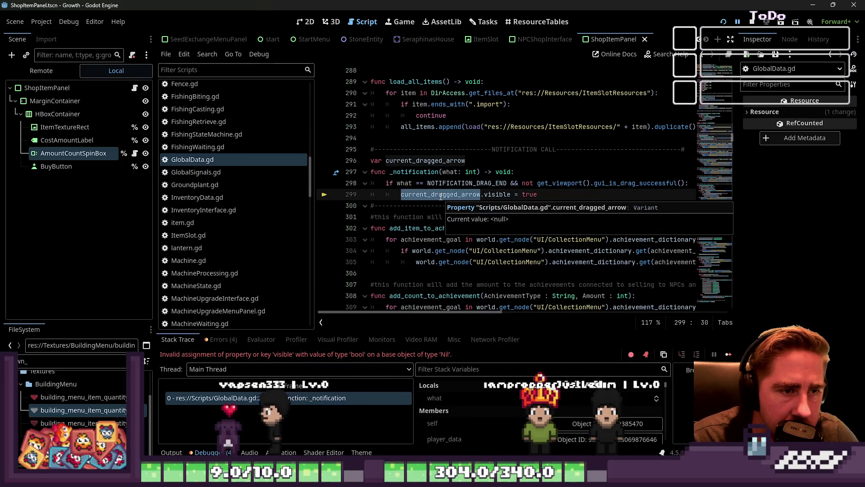
pyautogui.click(518, 172)
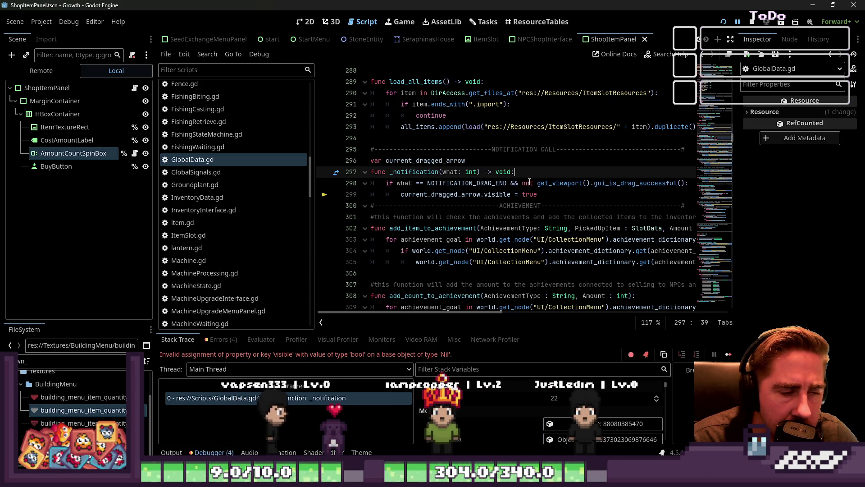
pyautogui.click(533, 184)
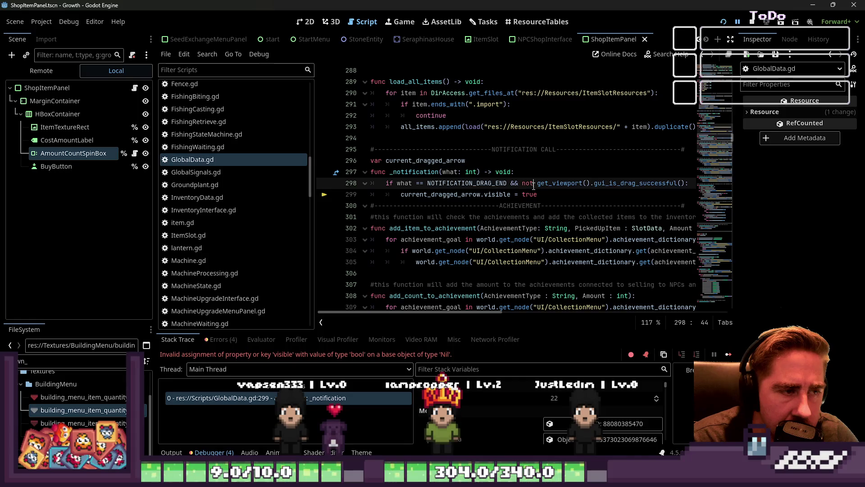
pyautogui.doubleClick(414, 172)
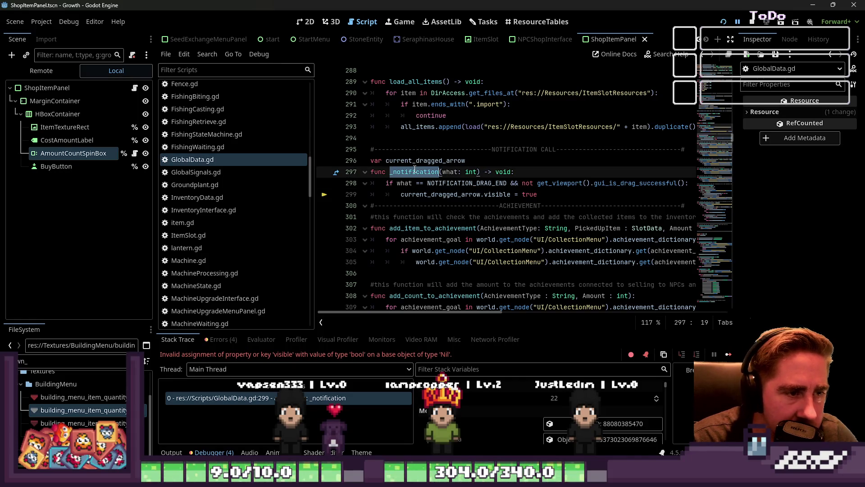